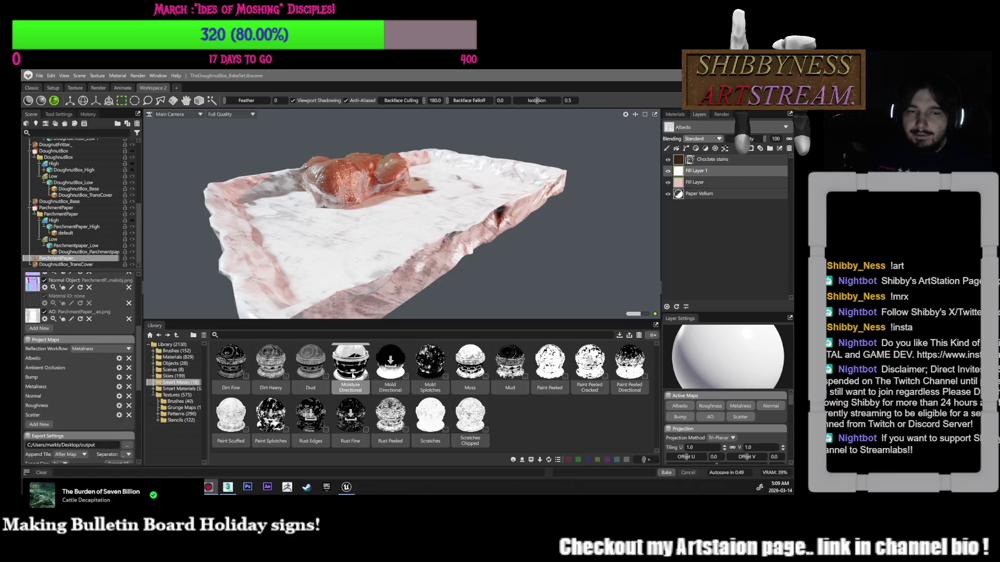
Give Fill Layer 1 a black paint mask topped with the Moisture Directional smart mask
right_click(712, 173)
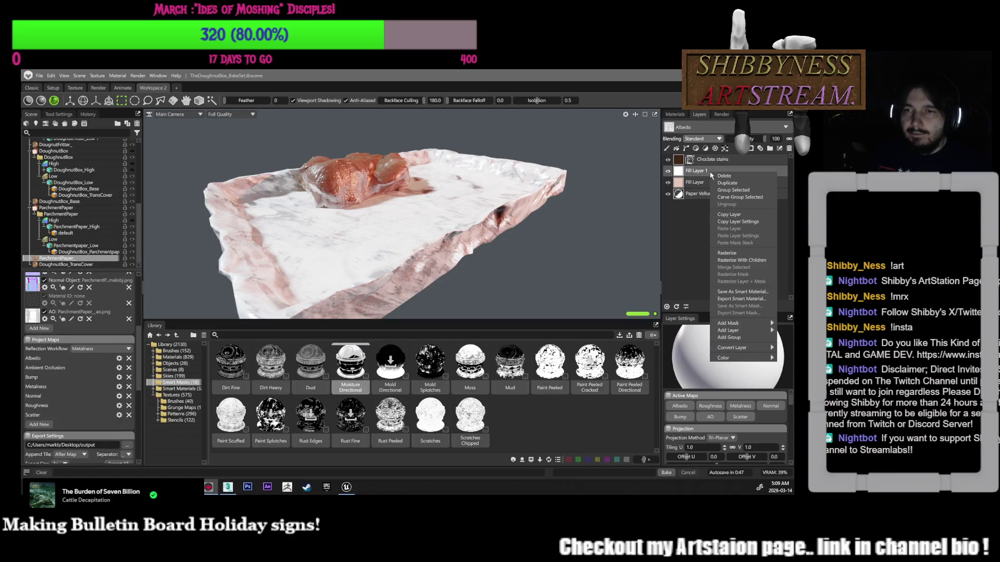
mouse_move(751, 330)
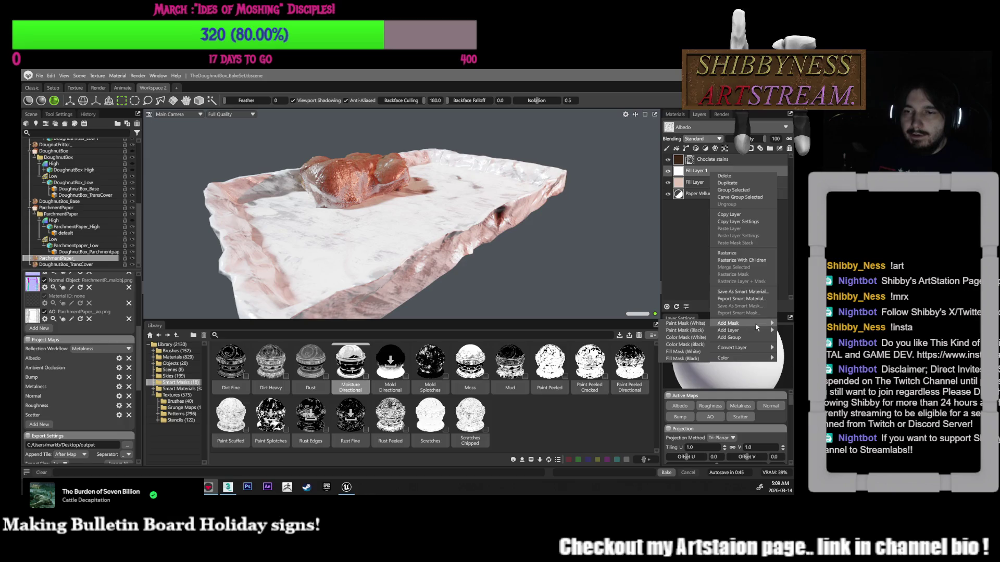
click(687, 331)
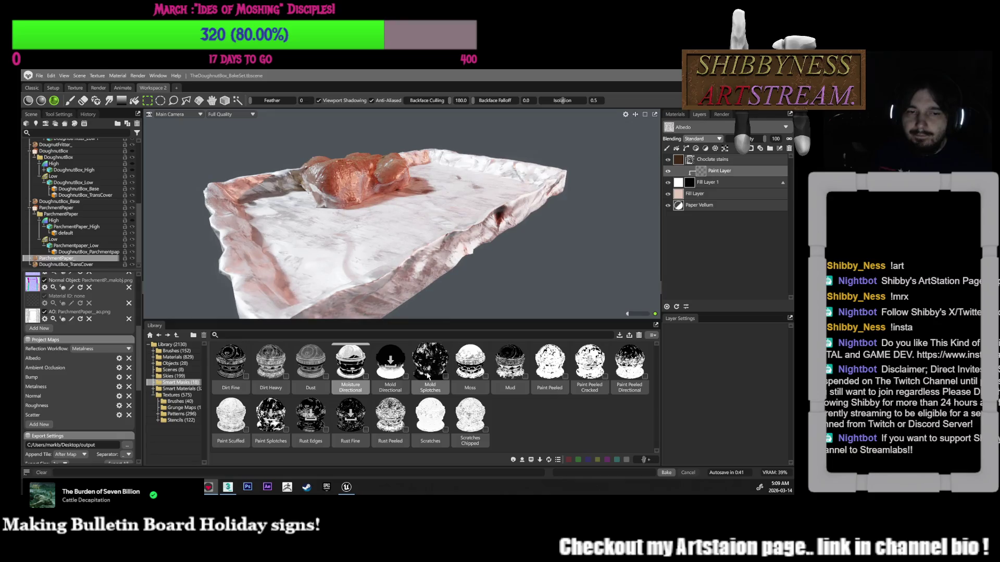
drag(350, 364, 713, 182)
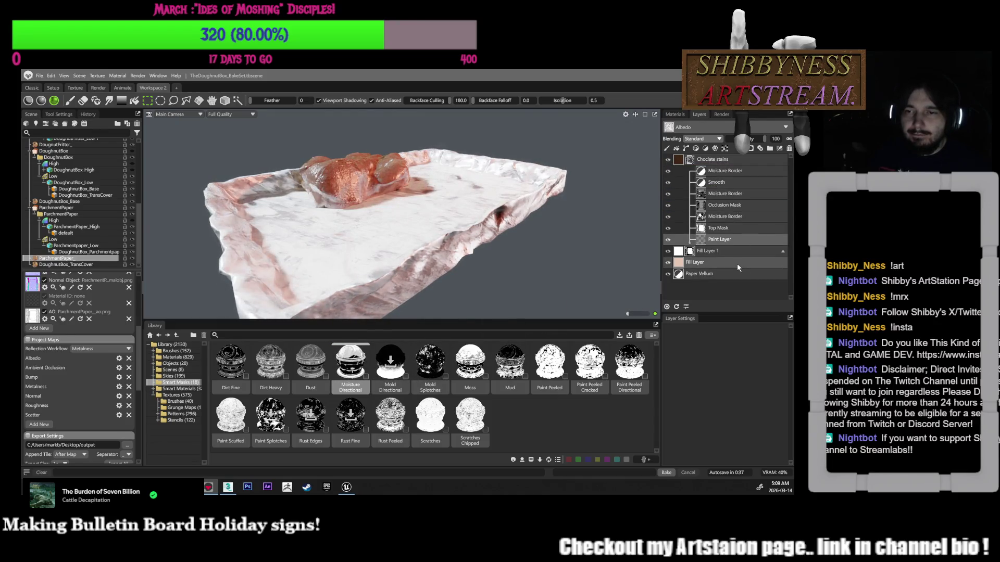
Hide and delete the leftover Paint Layer from the mask stack
click(667, 239)
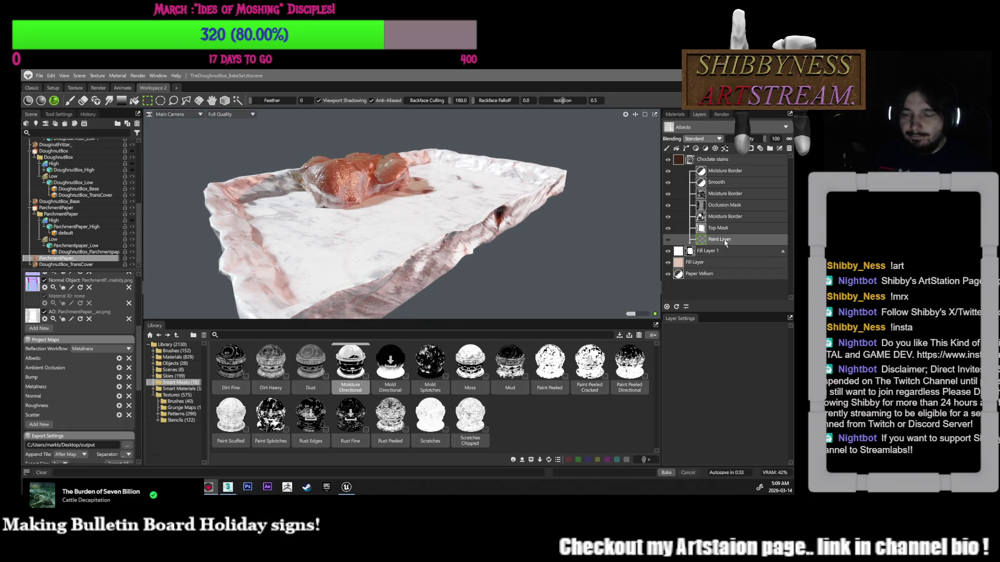
key(Delete)
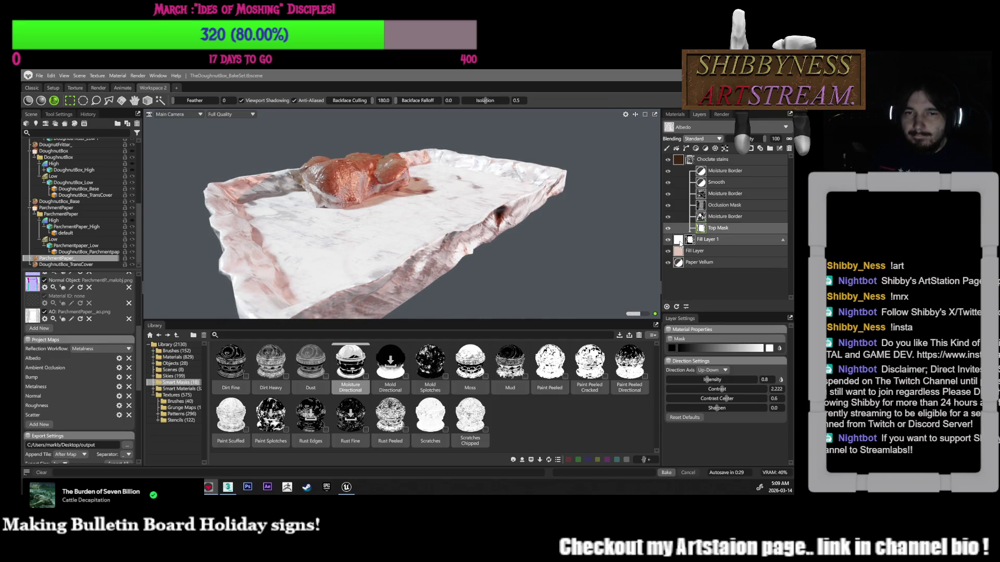
mouse_move(599, 255)
mouse_down()
mouse_move(591, 224)
mouse_move(610, 256)
mouse_up()
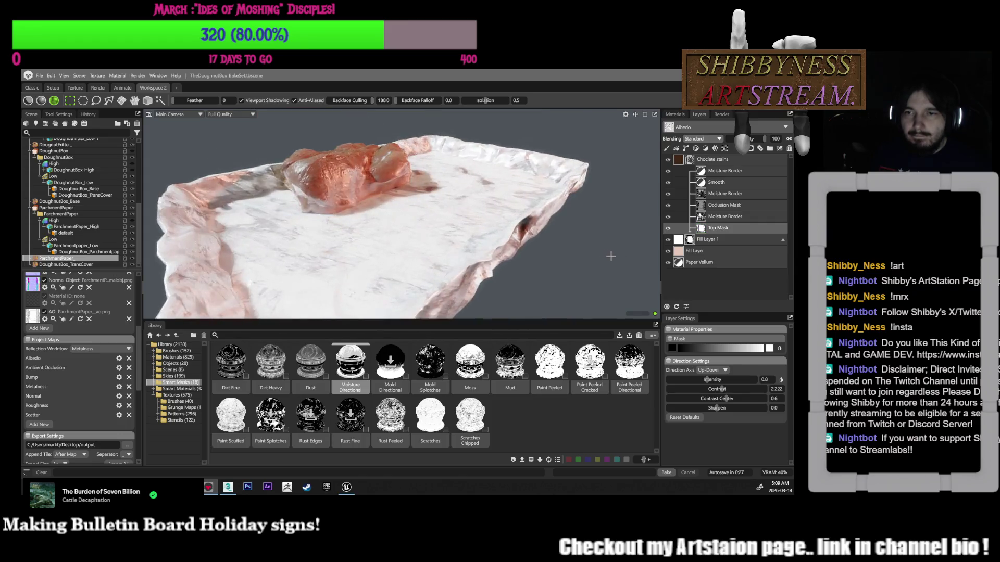
Set Fill Layer 1's albedo colour to a saturated red-orange
click(684, 239)
scroll(698, 435, down, 5)
click(760, 425)
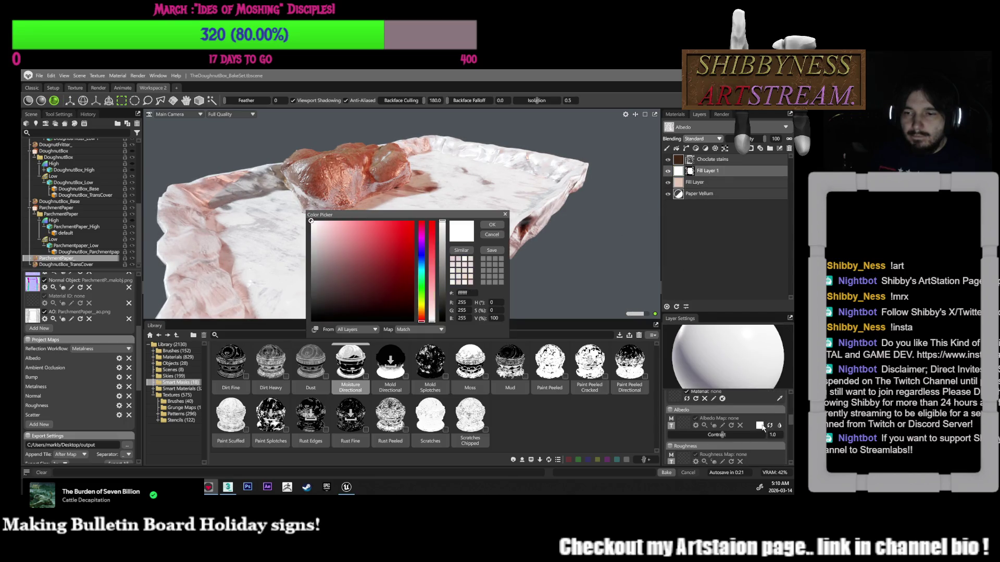
drag(381, 261, 354, 229)
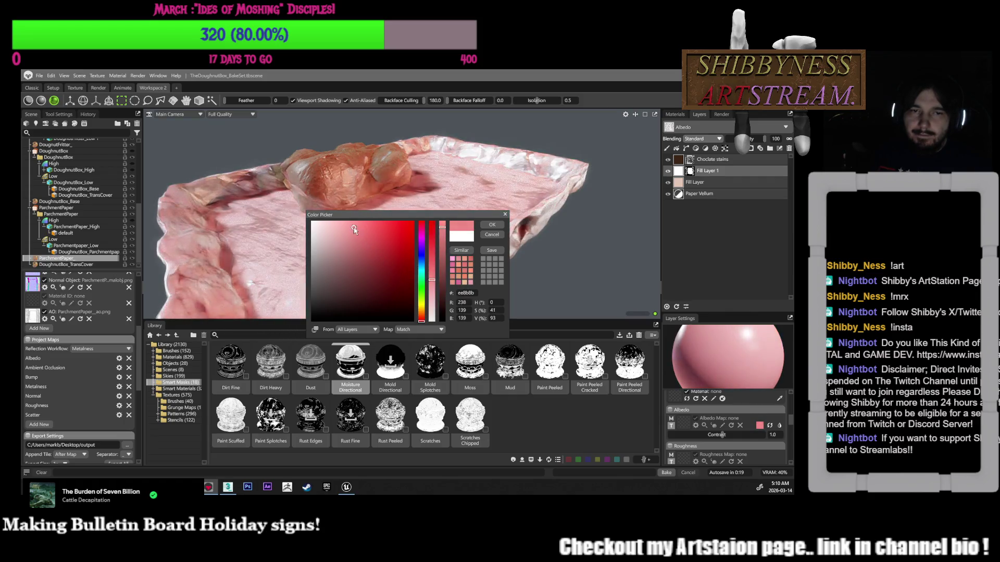
click(422, 301)
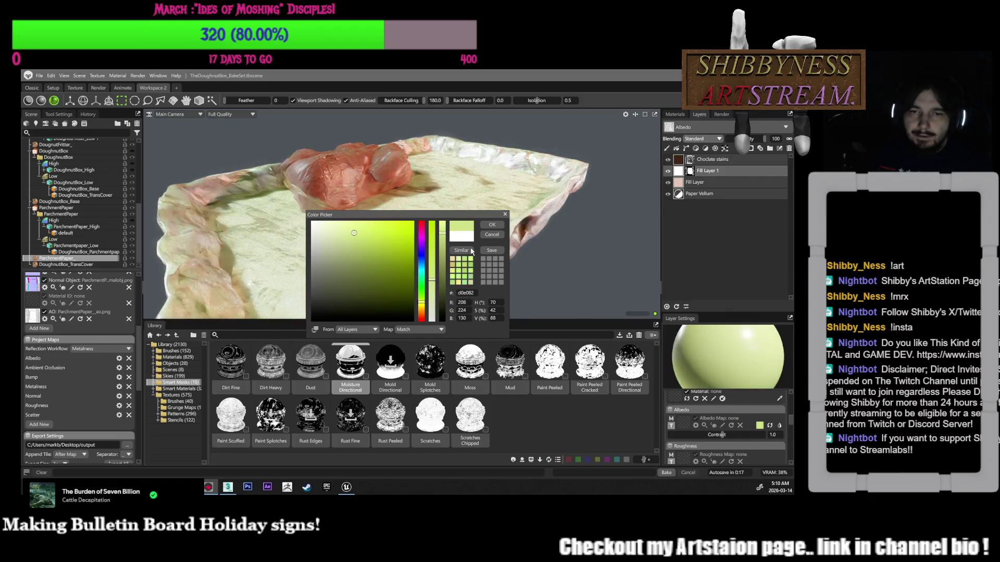
mouse_move(419, 262)
mouse_down()
mouse_move(421, 242)
mouse_move(422, 317)
mouse_up()
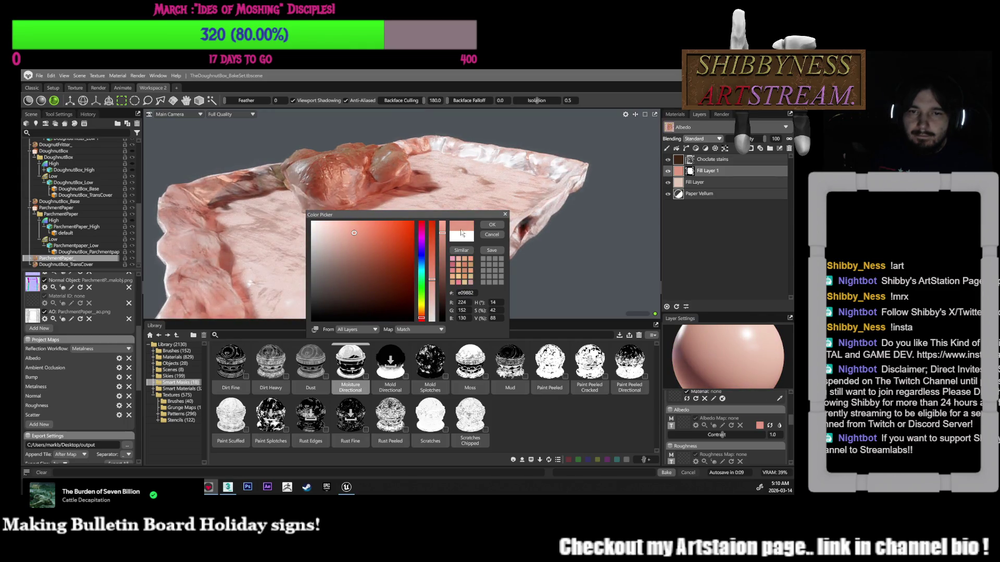
mouse_move(435, 236)
mouse_down()
mouse_move(432, 218)
mouse_move(618, 226)
mouse_move(598, 223)
mouse_move(592, 235)
mouse_move(605, 213)
mouse_up()
click(492, 222)
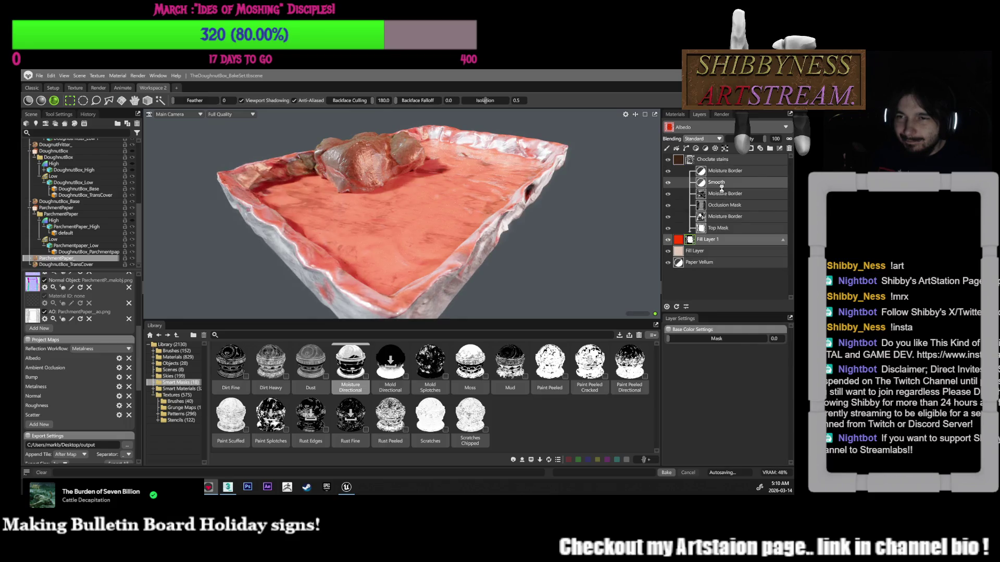
Set Top Mask's direction intensity to 3.2, contrast 2.81 and contrast centre 0.971
click(718, 228)
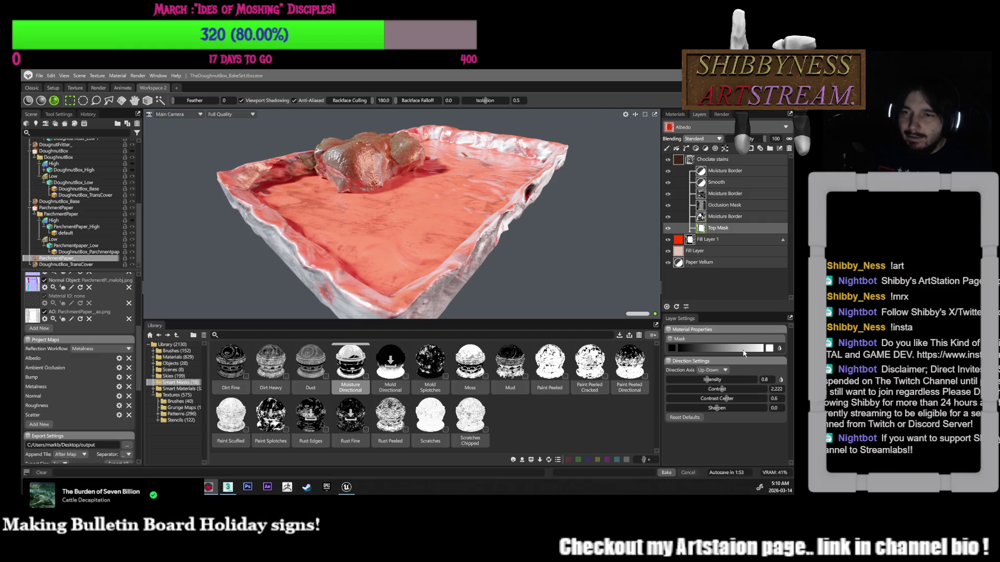
click(668, 229)
drag(708, 381, 740, 381)
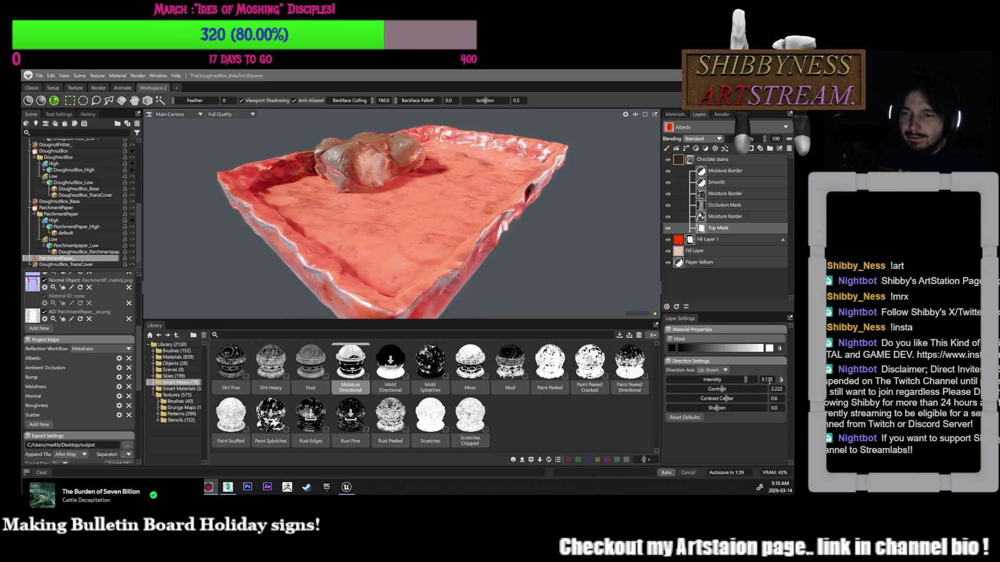
text(3.2)
key(Return)
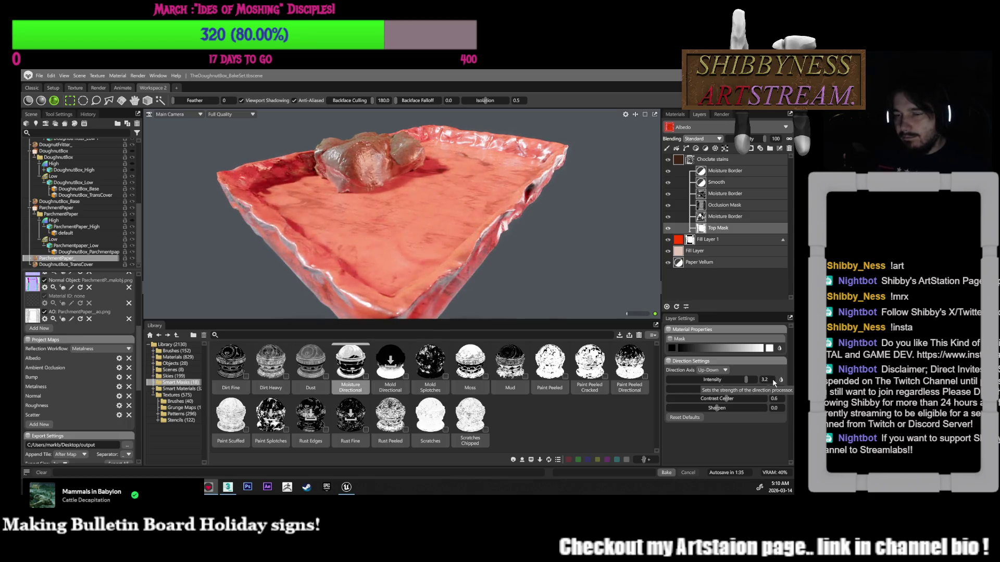
mouse_move(720, 390)
mouse_down()
mouse_move(690, 390)
mouse_move(762, 400)
mouse_up()
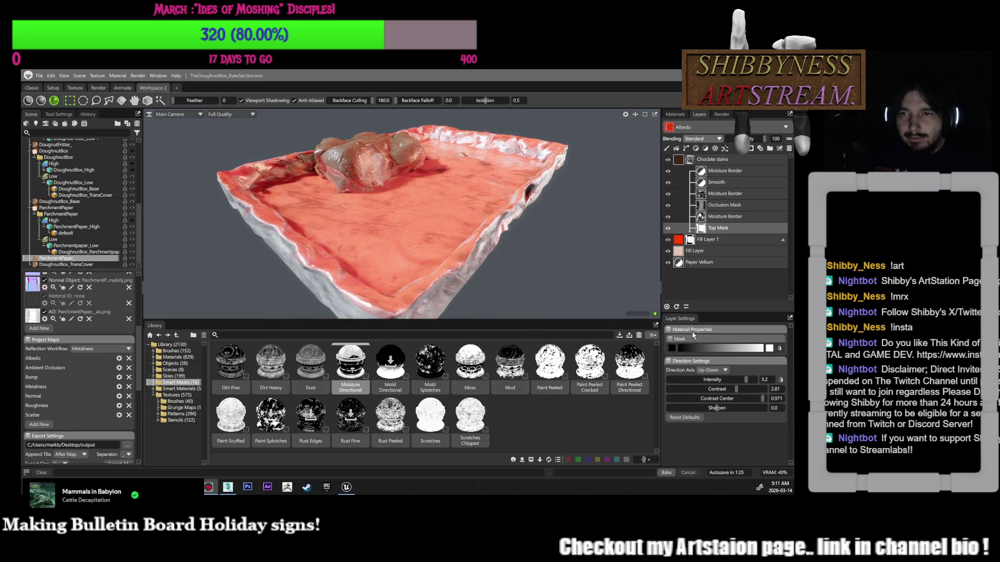
mouse_move(615, 255)
mouse_down()
mouse_move(618, 237)
mouse_move(630, 262)
mouse_move(641, 231)
mouse_up()
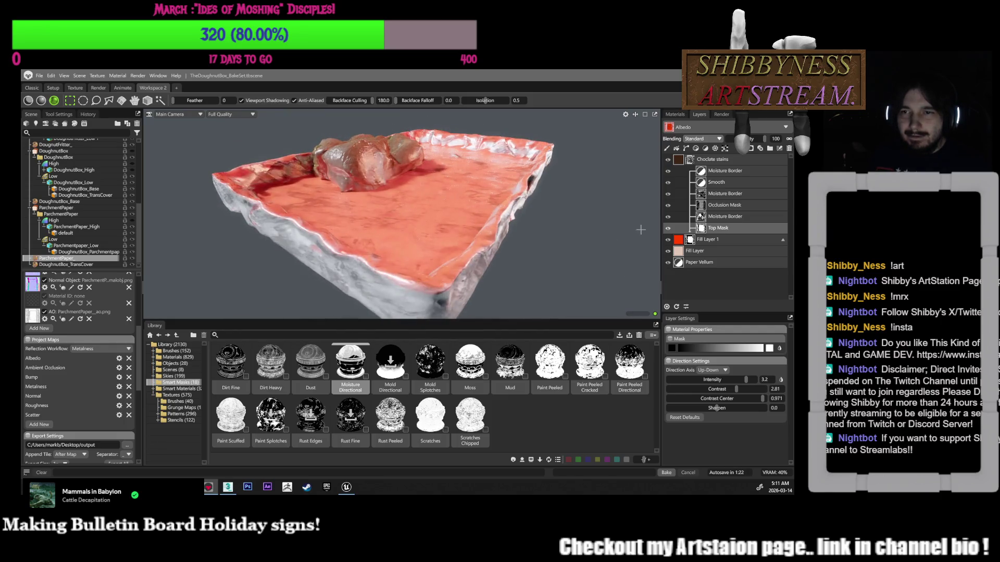
Try Multiply and Lighten blending on Fill Layer 1, settling back on Multiply
click(701, 139)
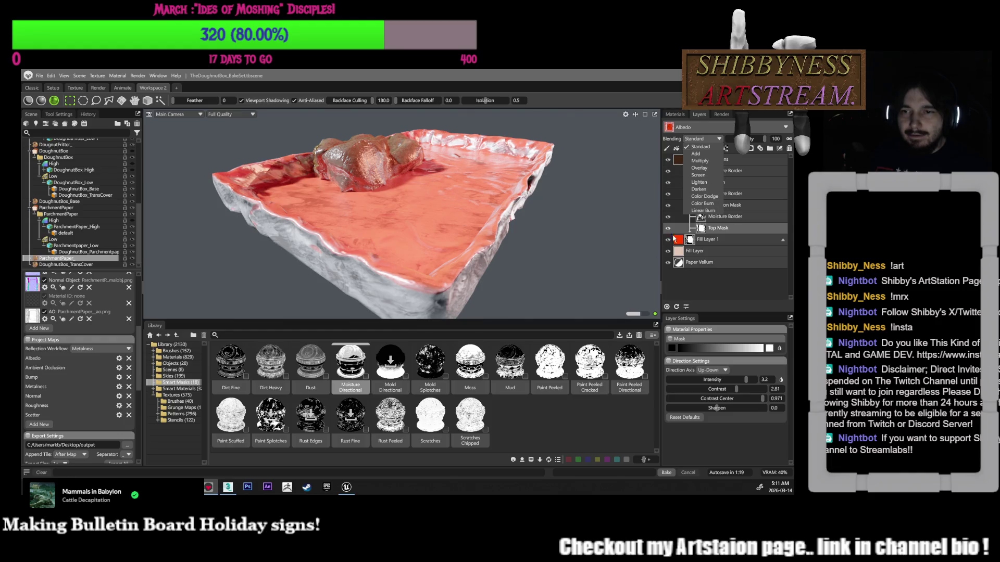
click(710, 240)
click(701, 138)
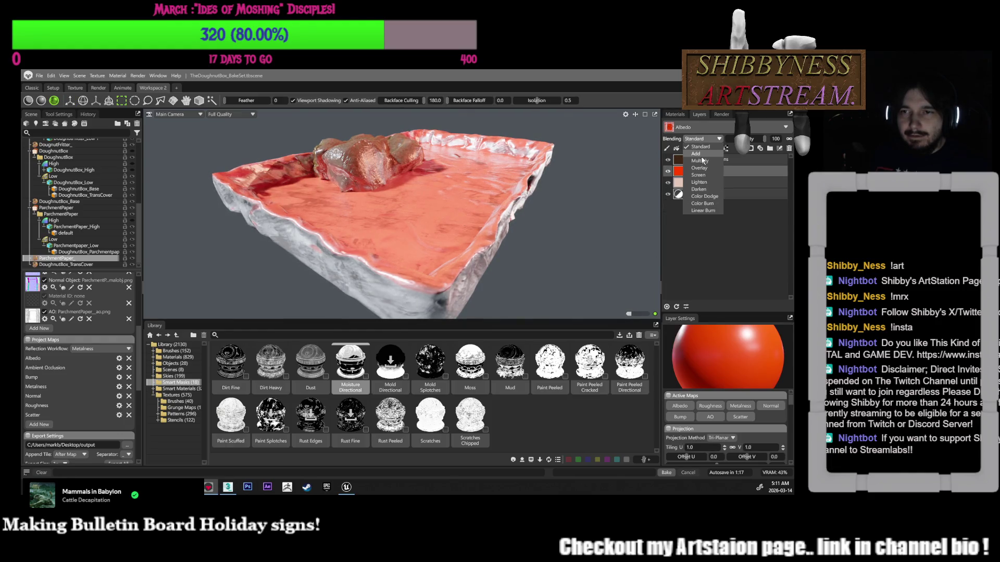
click(701, 160)
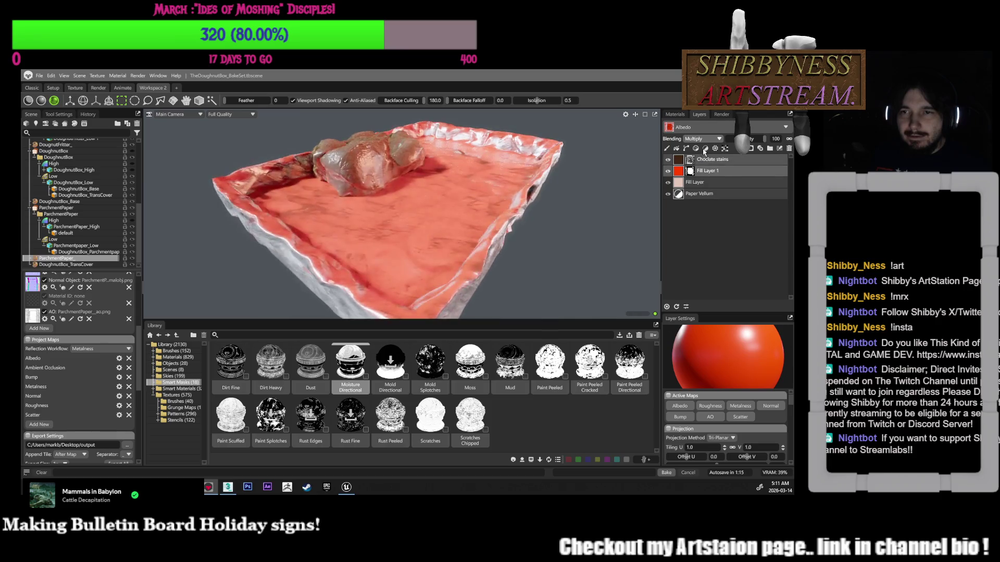
click(701, 138)
click(698, 182)
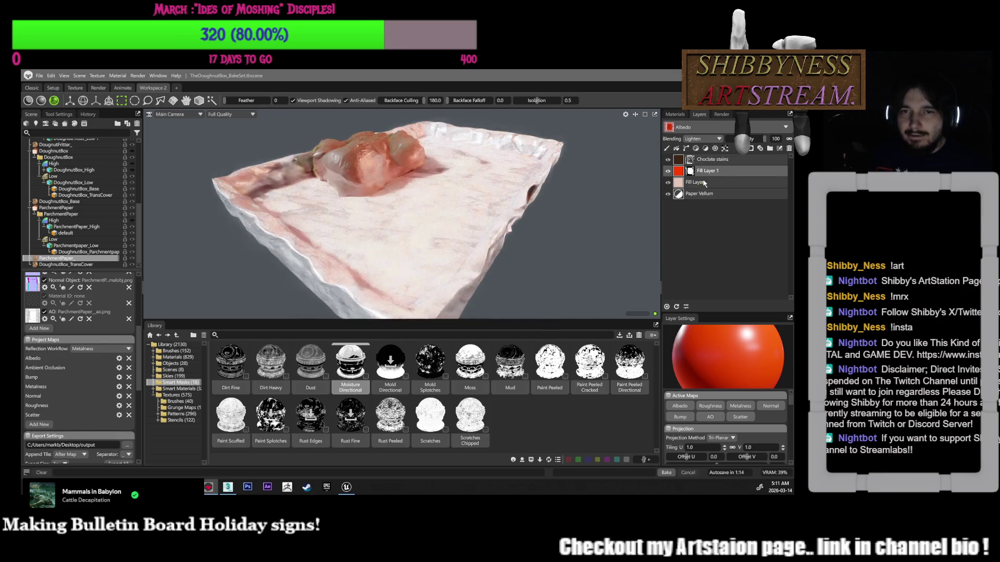
click(701, 138)
click(704, 160)
Try Overlay and Screen, set Fill Layer 1 to Color Burn, and select the third Moisture Border mask
click(702, 139)
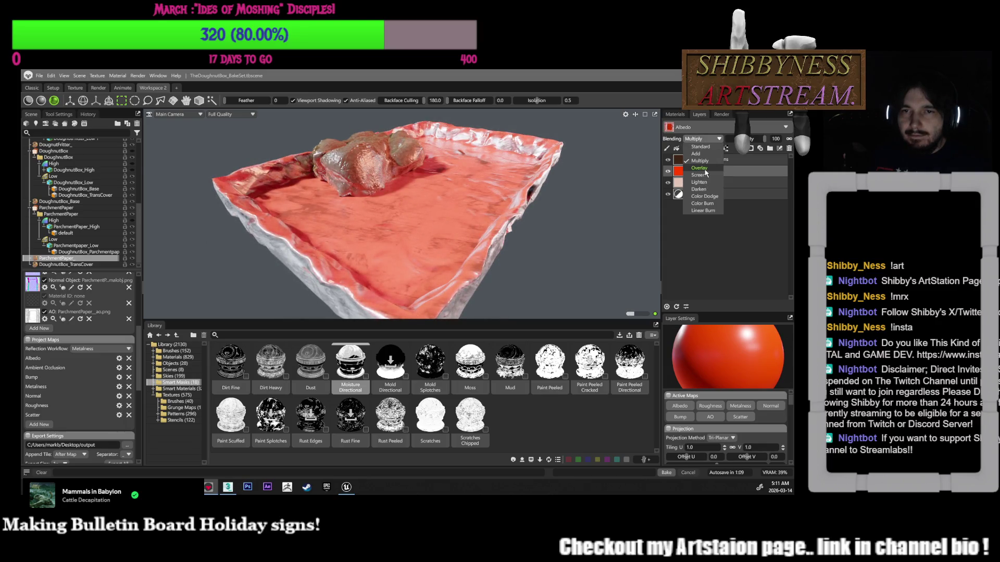
click(699, 168)
click(713, 139)
click(703, 176)
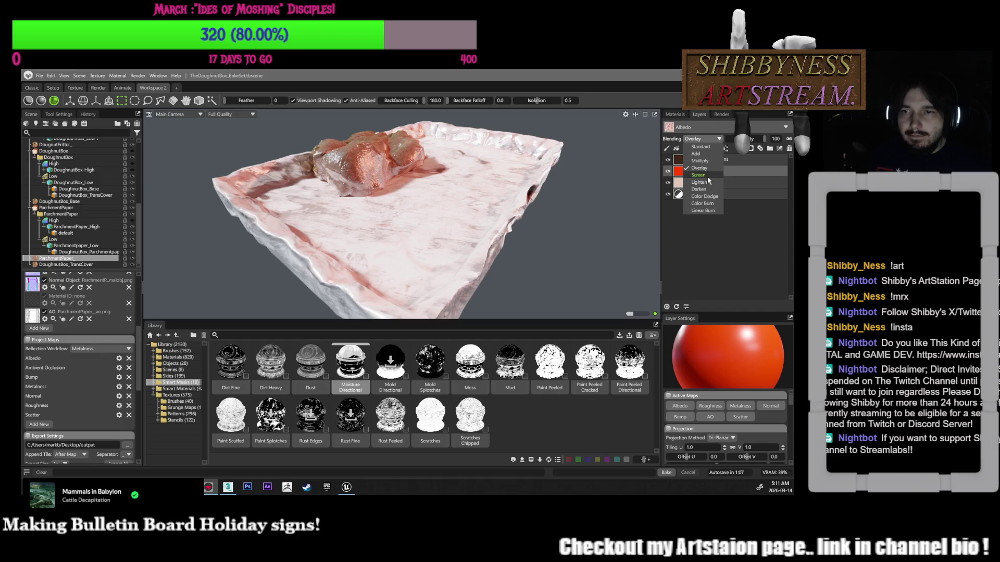
mouse_move(646, 224)
mouse_down()
mouse_move(630, 216)
mouse_move(634, 203)
mouse_up()
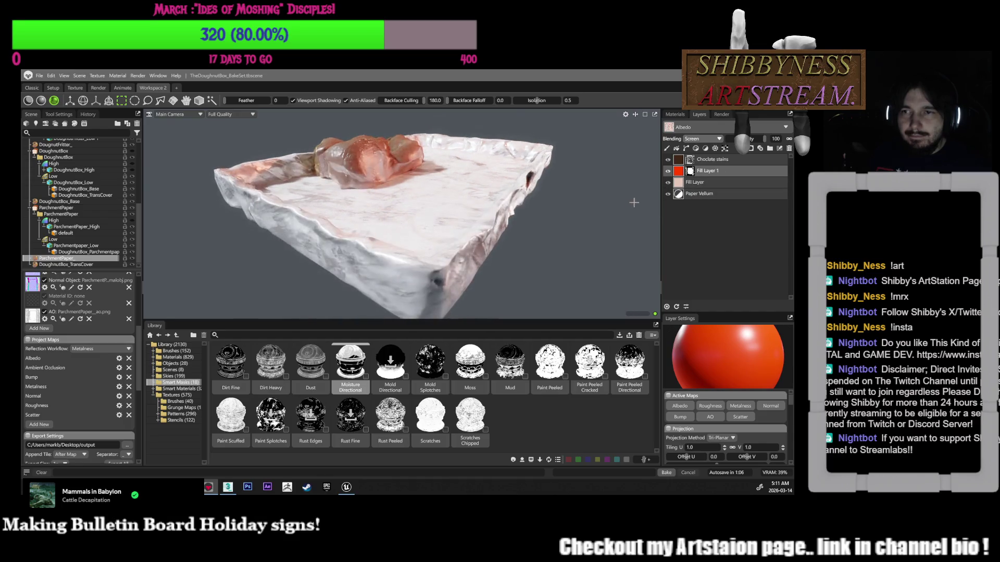
click(702, 138)
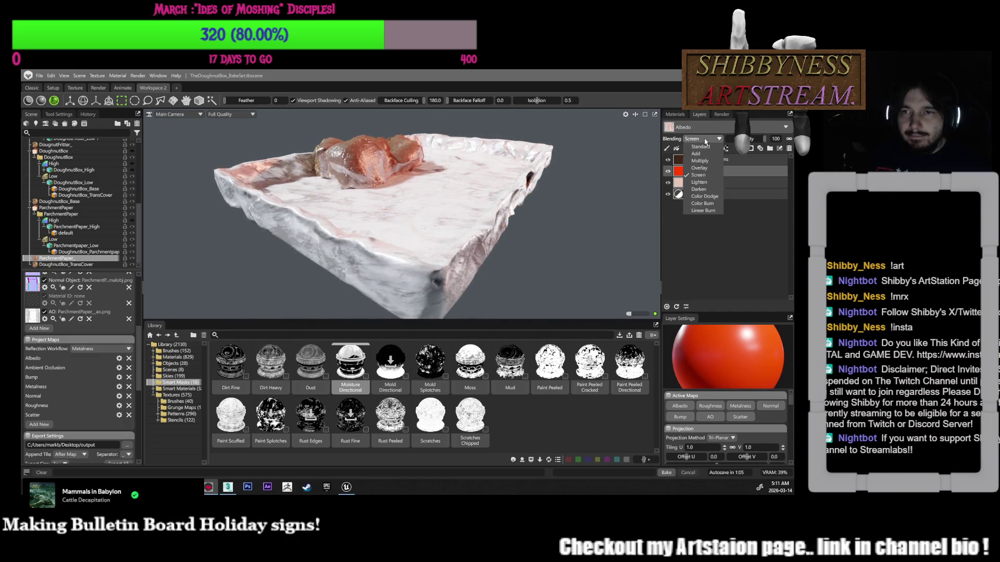
click(702, 203)
drag(625, 216, 606, 208)
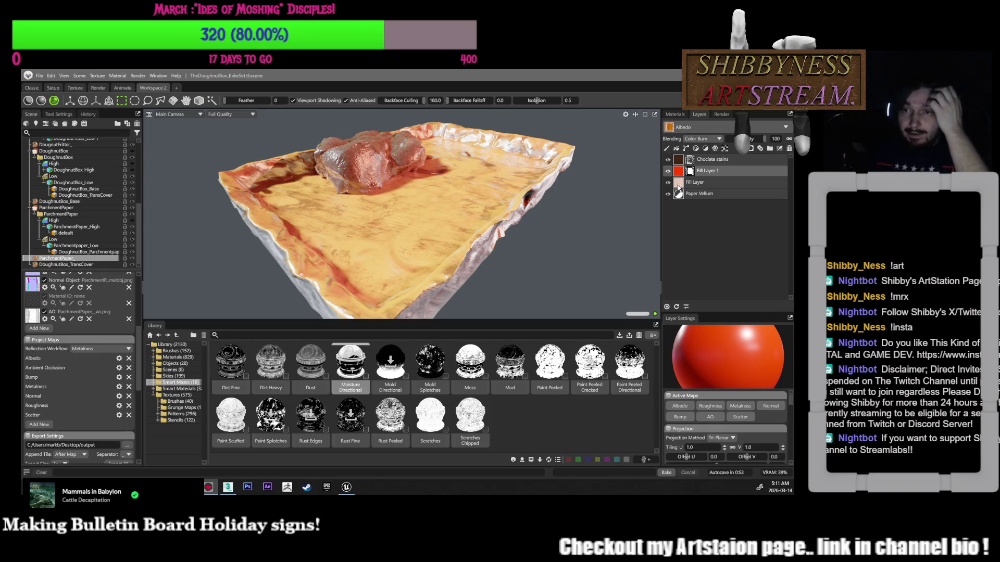
click(690, 172)
click(725, 216)
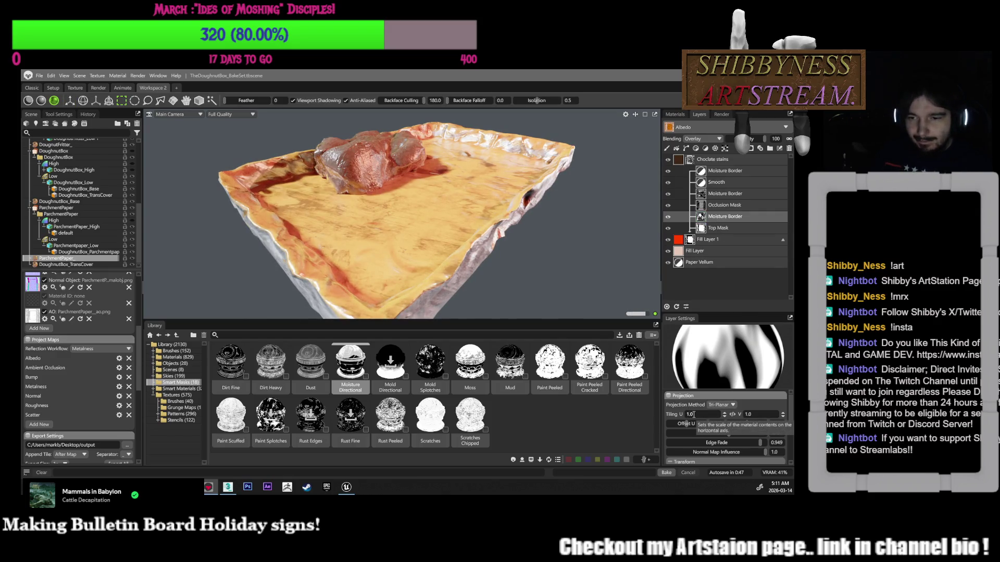
Set the third Moisture Border mask's Tiling U to 2 and Offset U to 0.087
text(2)
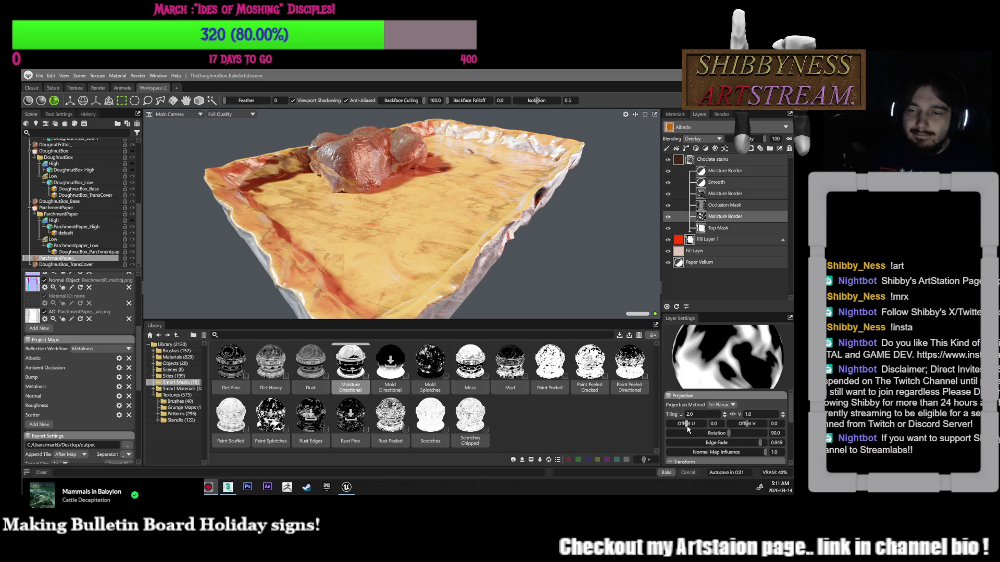
drag(687, 423, 690, 425)
click(701, 138)
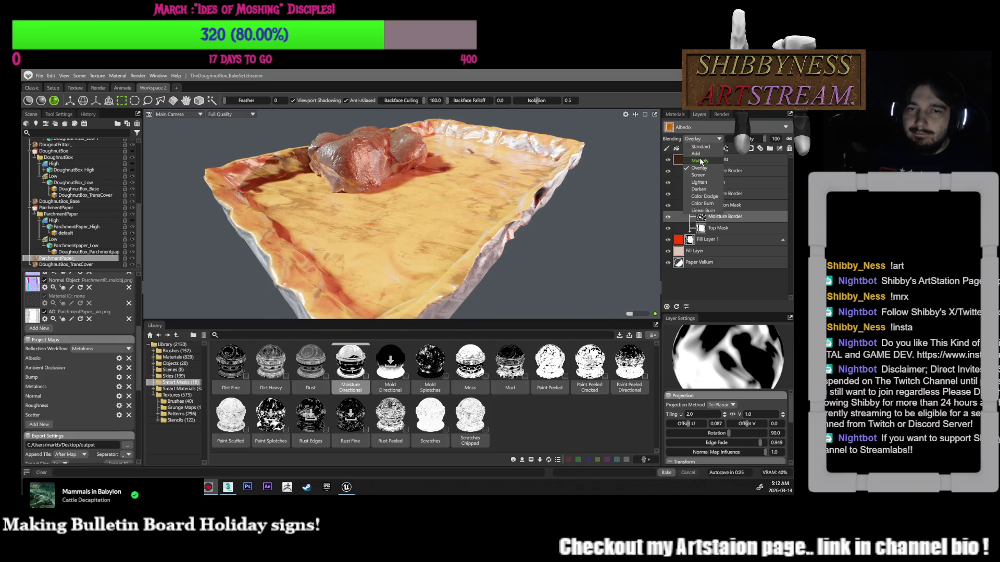
Set the Moisture Border mask to Multiply, Tiling U 28 and rotation 232.1
click(701, 161)
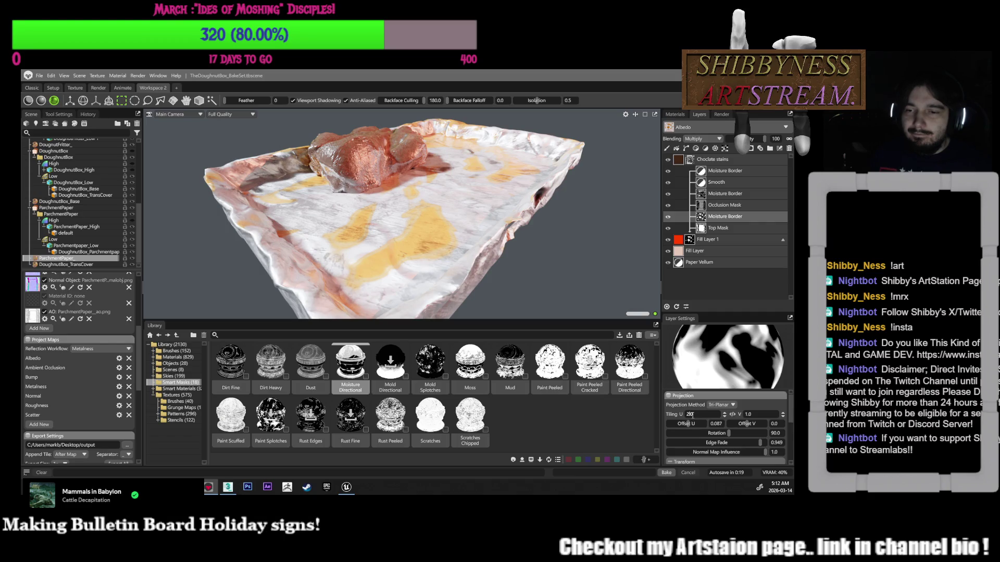
text(10)
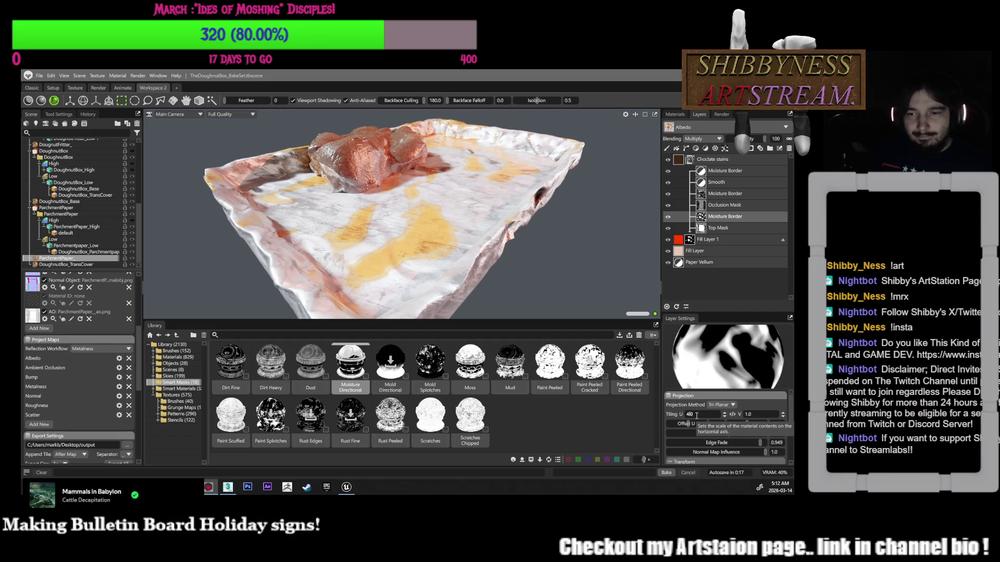
key(Return)
drag(542, 208, 520, 185)
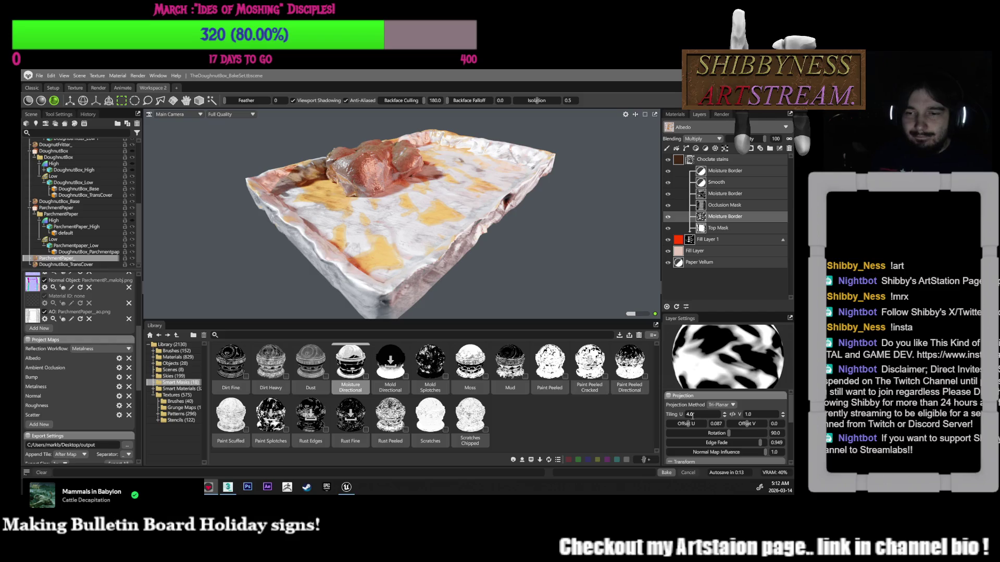
text(108)
key(Return)
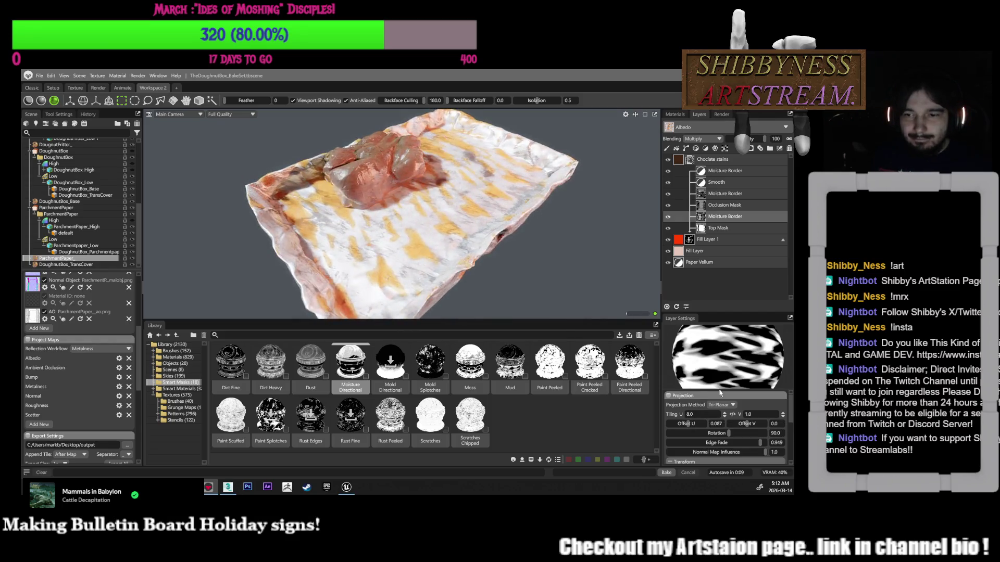
drag(728, 433, 748, 436)
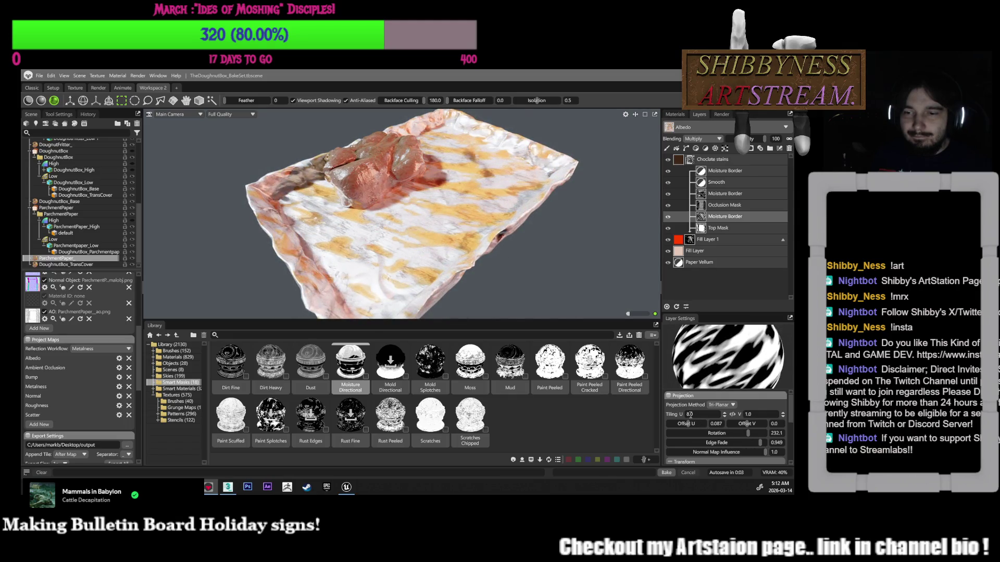
key(BackSpace)
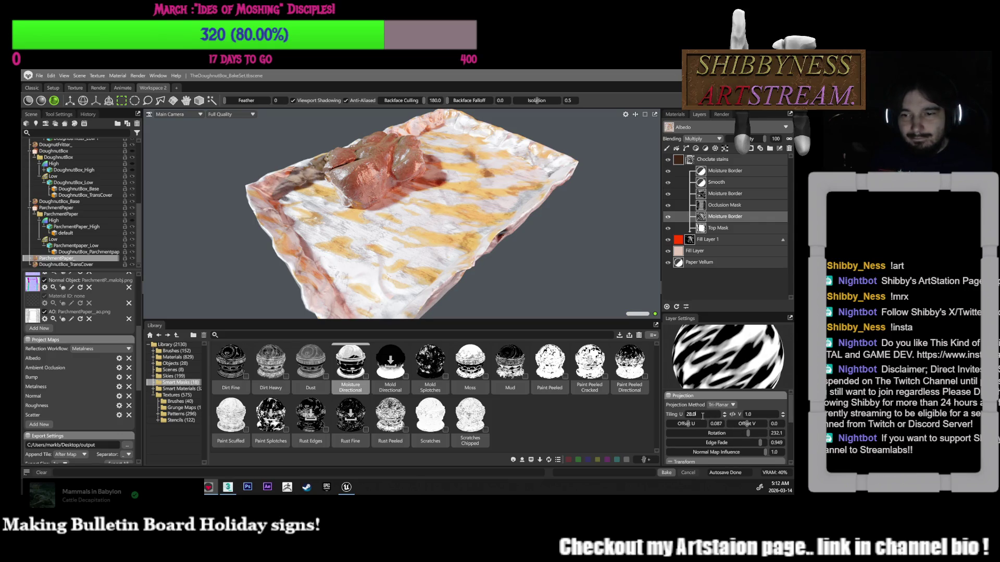
key(Return)
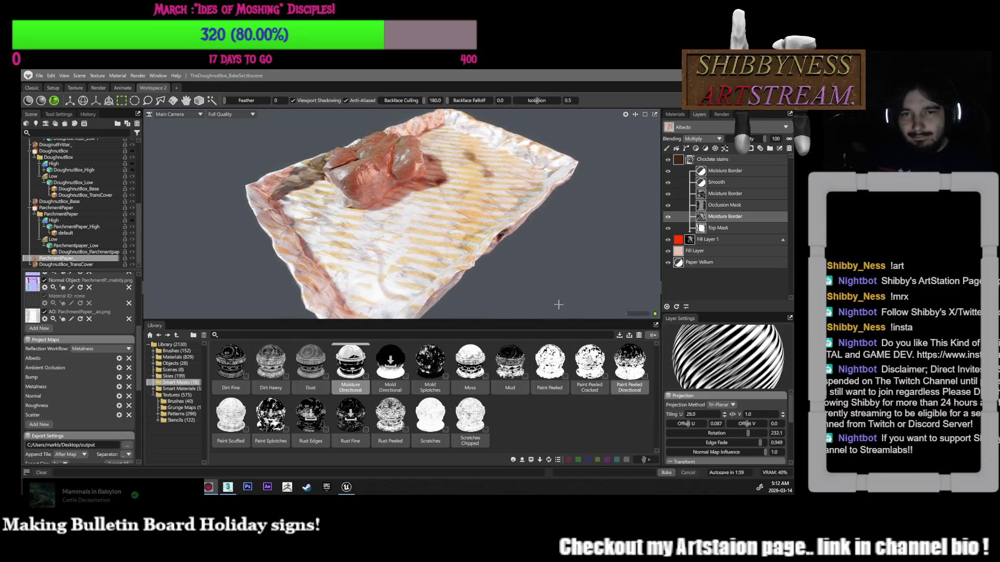
Lower the mask's Edge Fade to 0.682 and select Fill Layer 1
scroll(558, 269, up, 5)
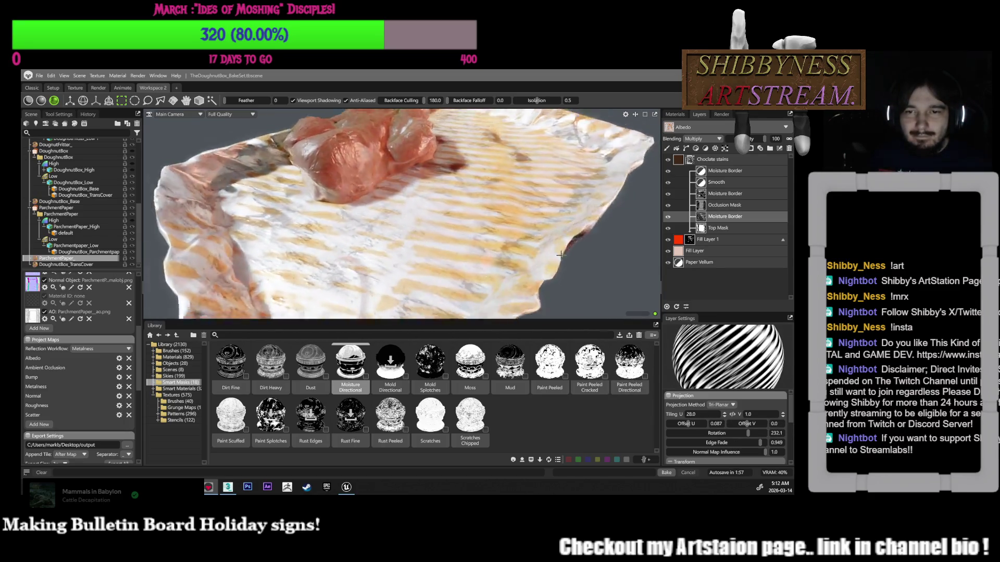
mouse_move(565, 269)
mouse_down()
mouse_move(564, 290)
mouse_move(571, 254)
mouse_move(592, 254)
mouse_up()
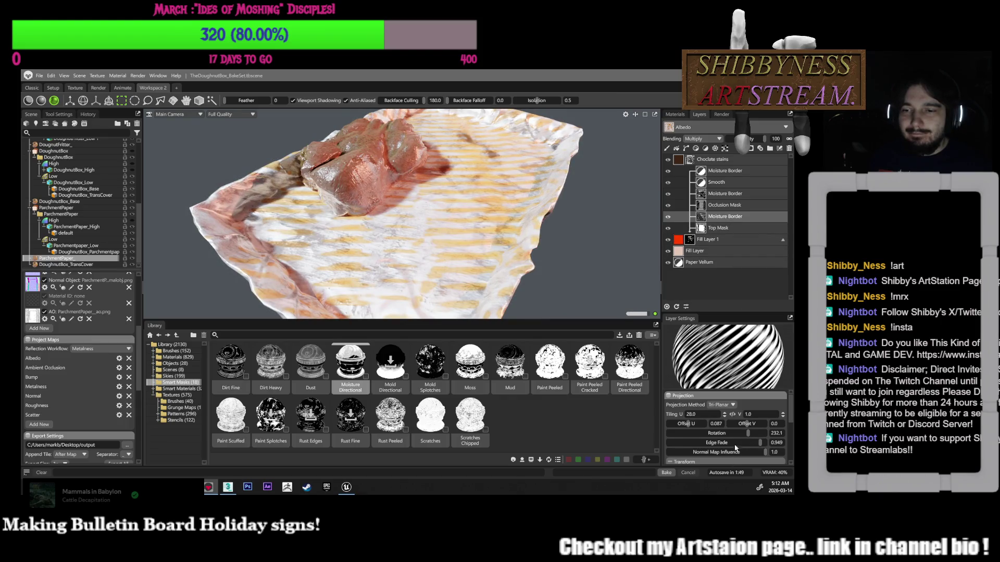
drag(735, 446, 722, 442)
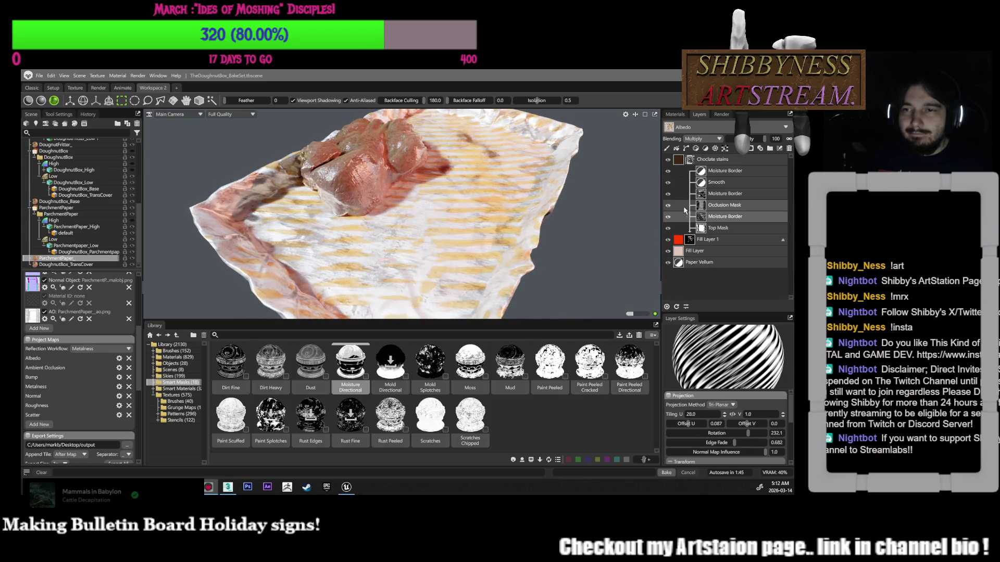
click(688, 238)
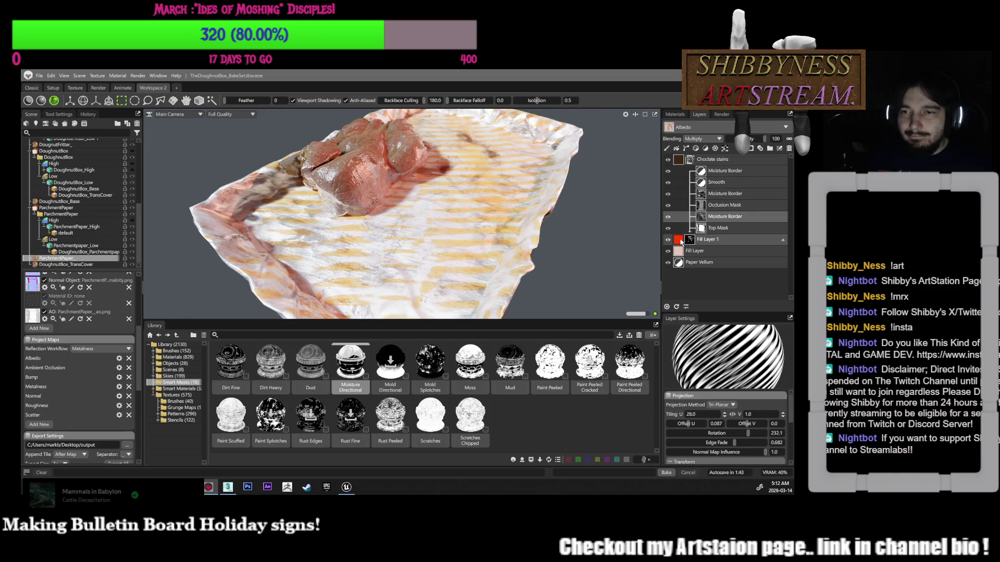
scroll(722, 418, down, 5)
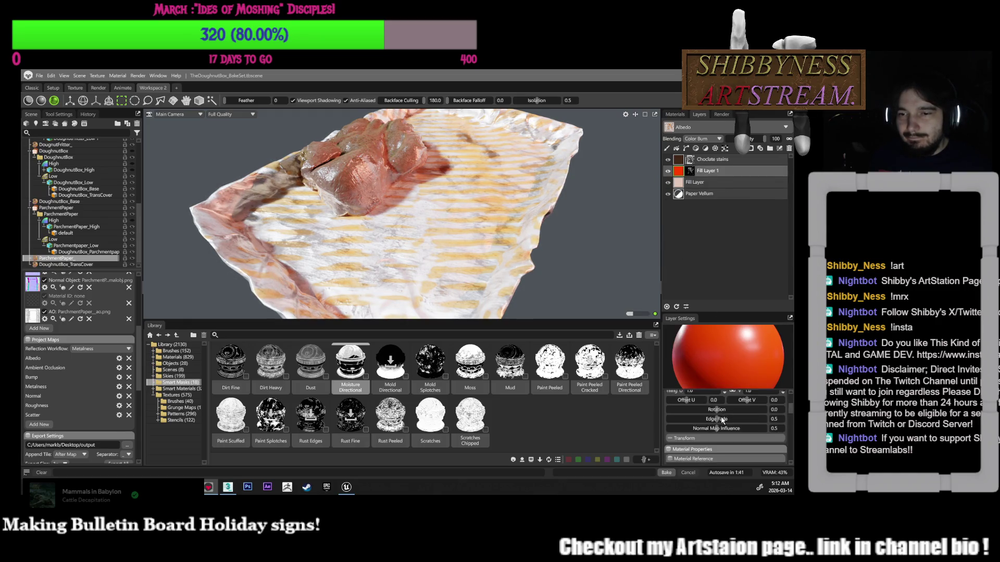
Raise Fill Layer 1's Bump from 0.5 to 0.8 and inspect the parchment relief
scroll(714, 451, down, 3)
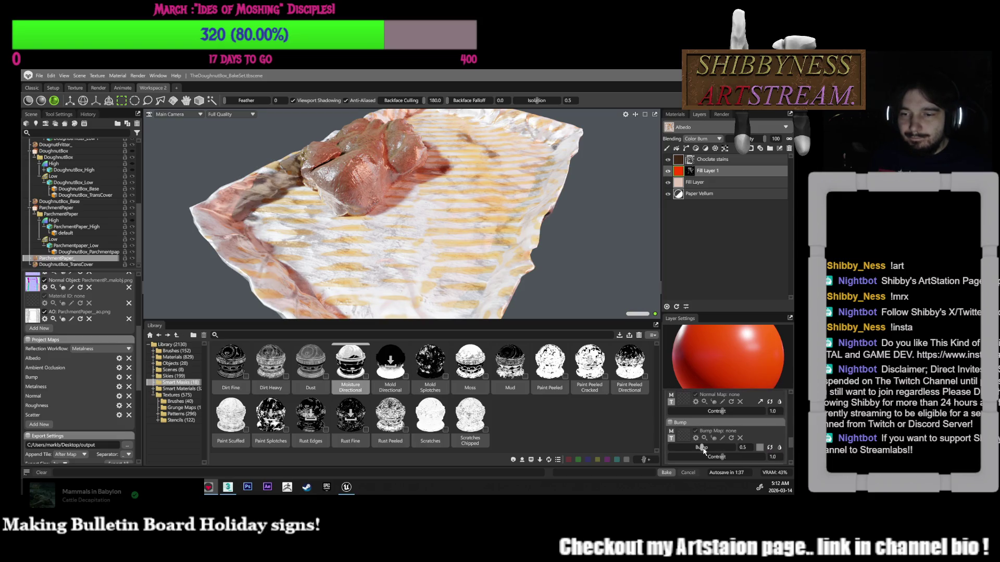
drag(703, 449, 705, 447)
mouse_move(718, 448)
mouse_down()
mouse_move(673, 451)
mouse_move(727, 450)
mouse_move(707, 448)
mouse_up()
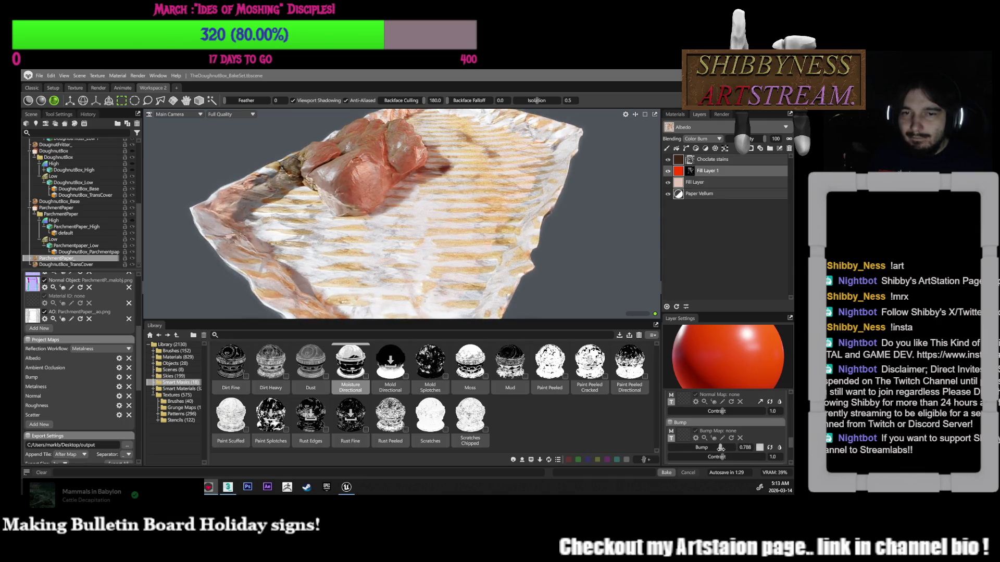
scroll(487, 256, up, 5)
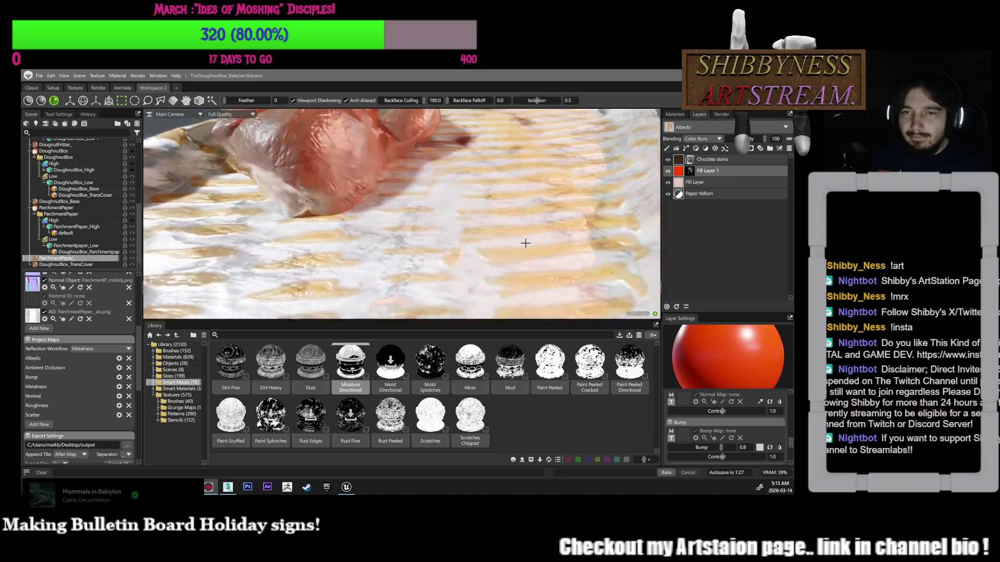
mouse_move(546, 219)
mouse_down()
mouse_move(515, 219)
mouse_move(515, 239)
mouse_move(413, 233)
mouse_up()
Split the viewport horizontally into two side-by-side views
click(231, 114)
mouse_move(243, 157)
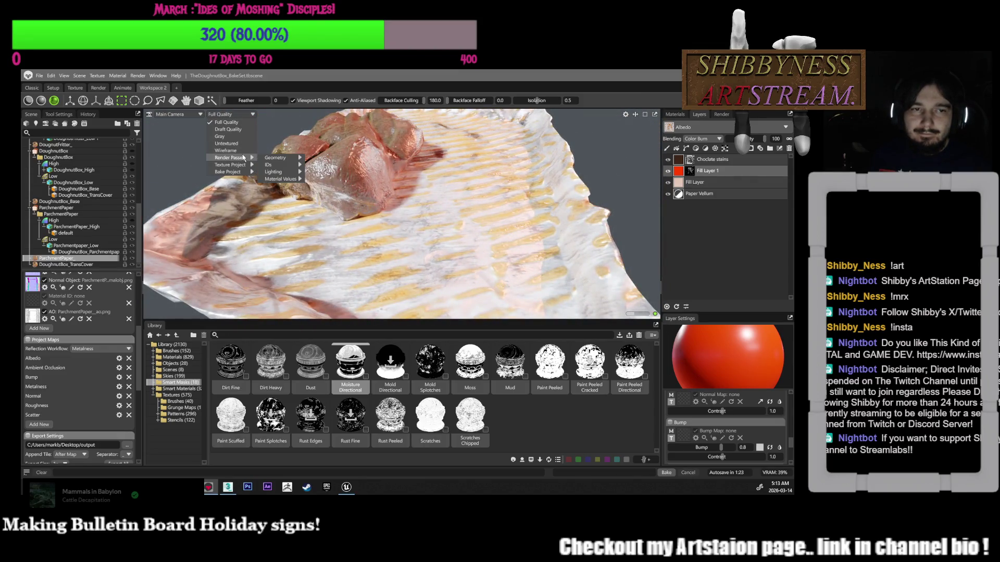
click(174, 115)
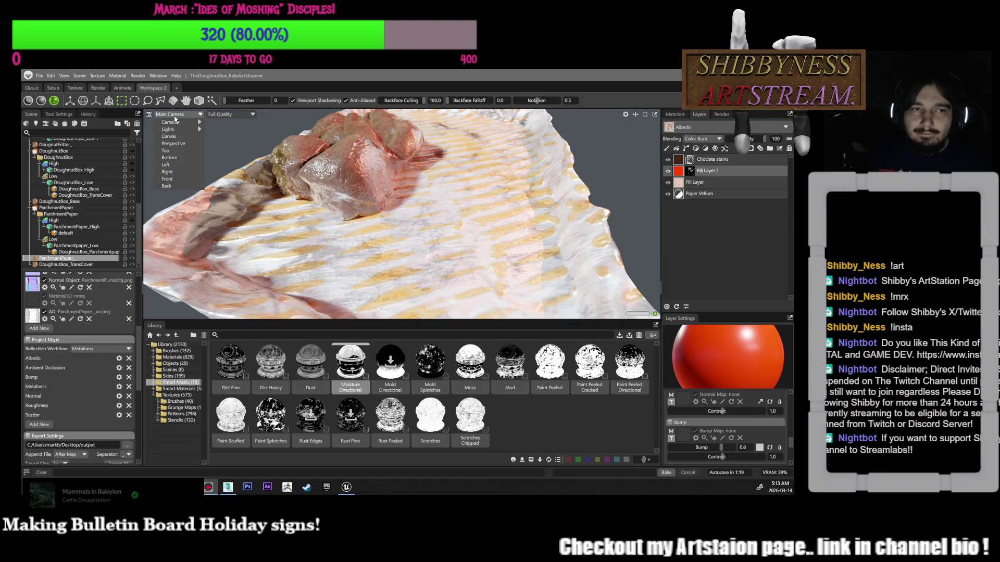
click(634, 114)
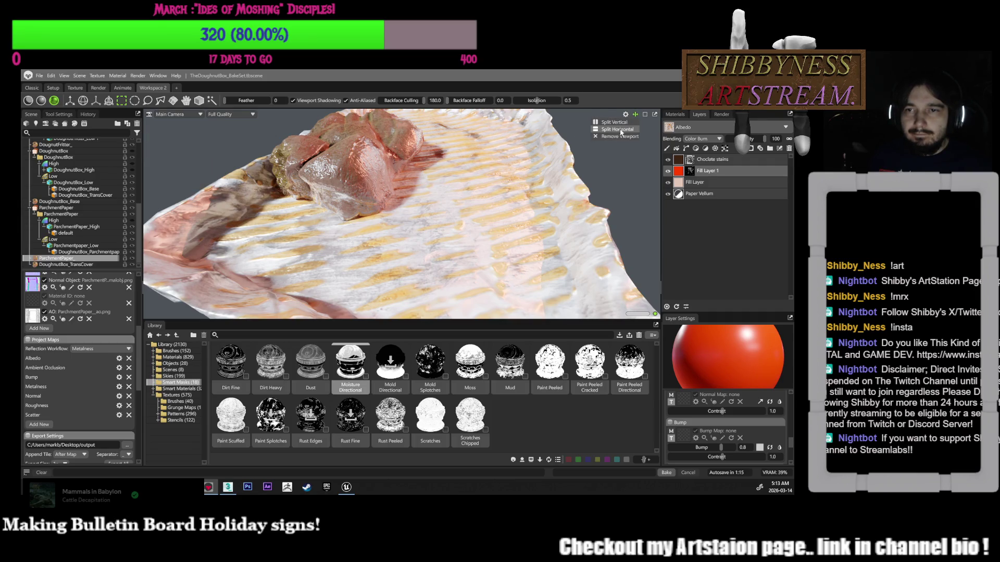
click(620, 130)
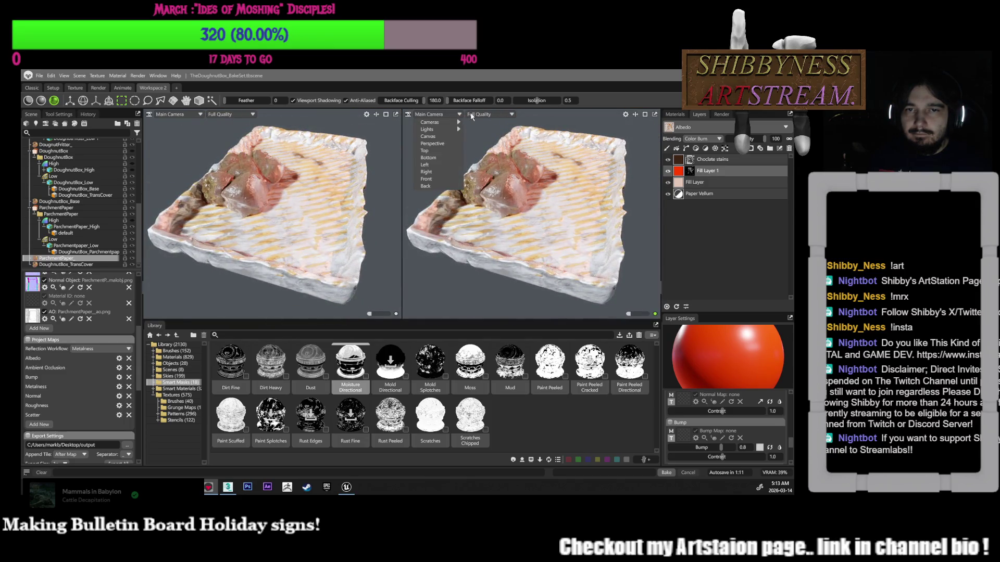
Show the Normal texture channel in the right viewport
click(489, 114)
mouse_move(488, 158)
mouse_move(528, 165)
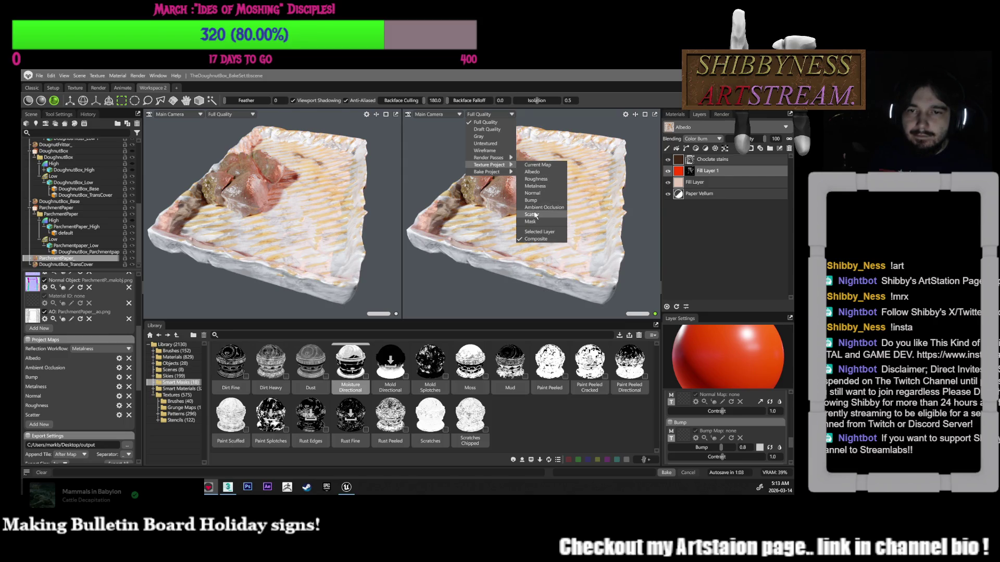
click(533, 194)
Lower Fill Layer 1's Bump to about 0.7 and bring up its Occlusion Mask settings
drag(551, 241, 484, 188)
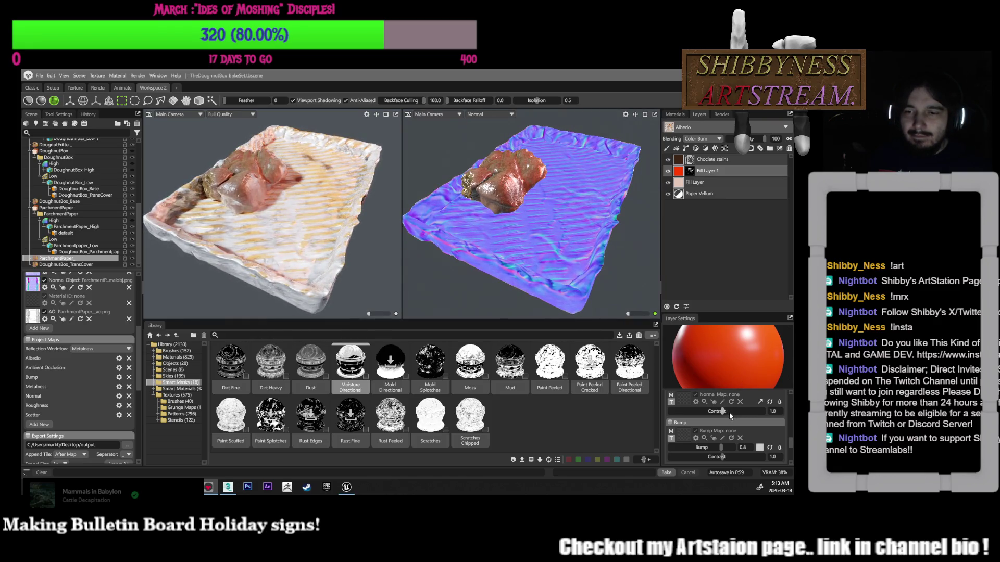
drag(720, 447, 702, 447)
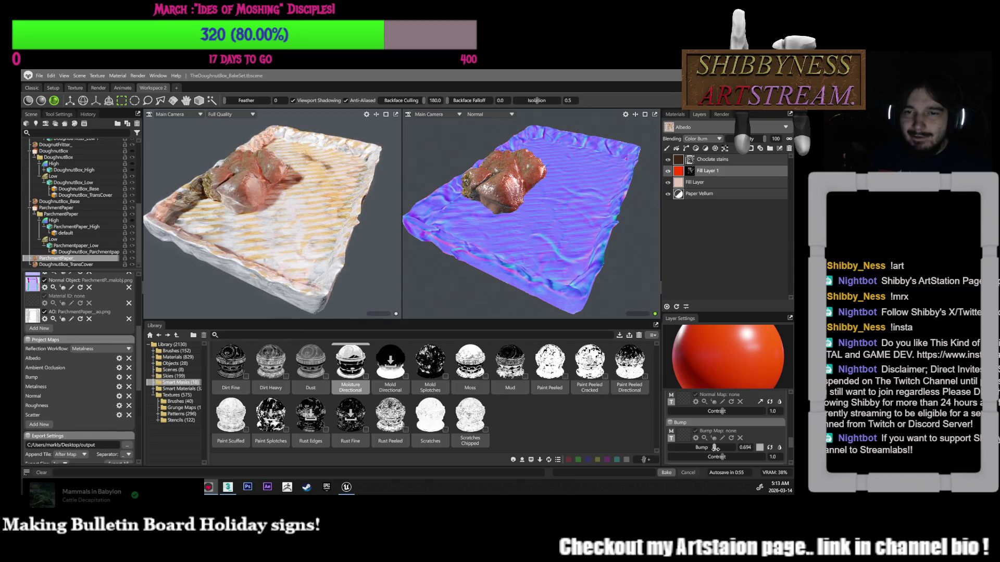
scroll(569, 243, up, 5)
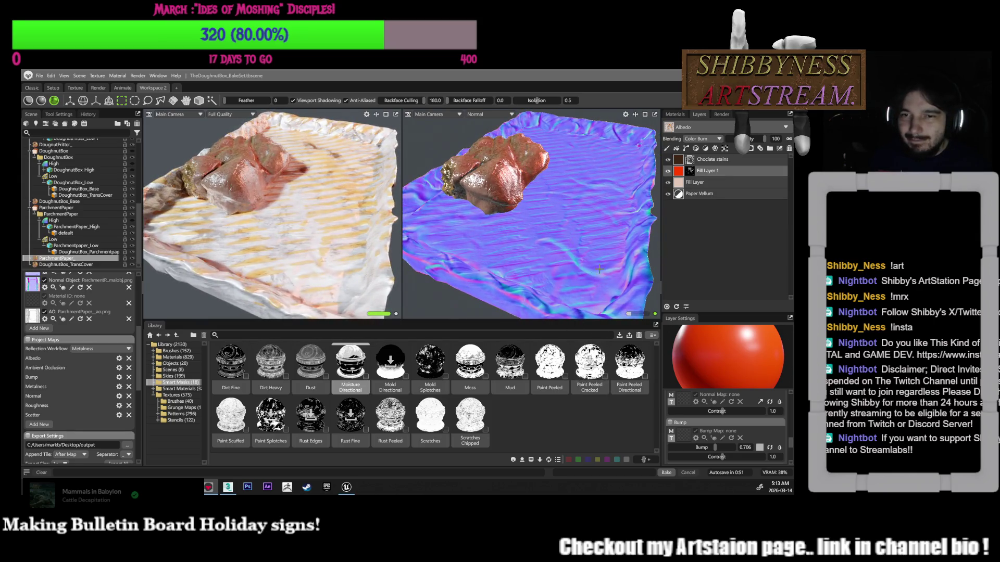
click(687, 171)
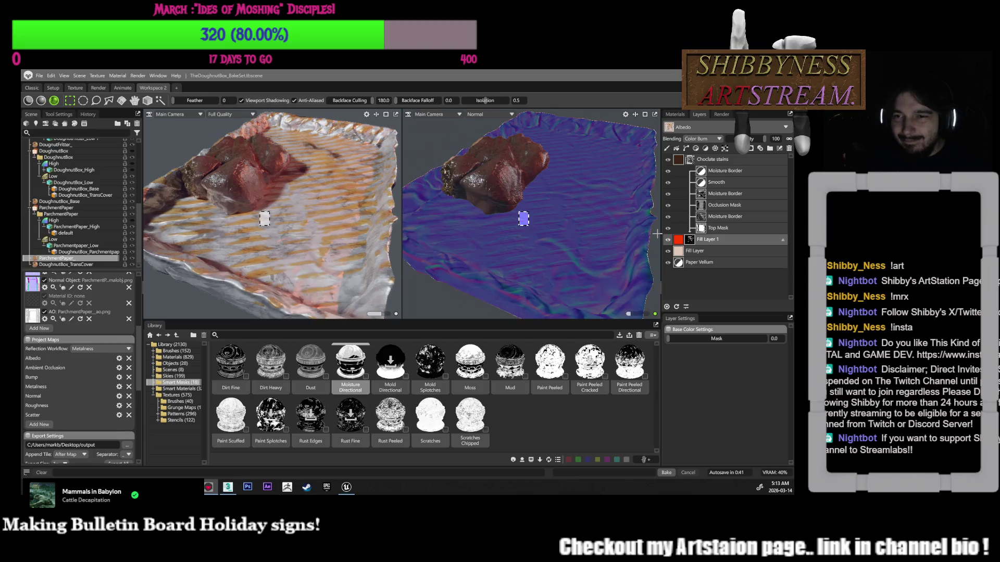
click(668, 205)
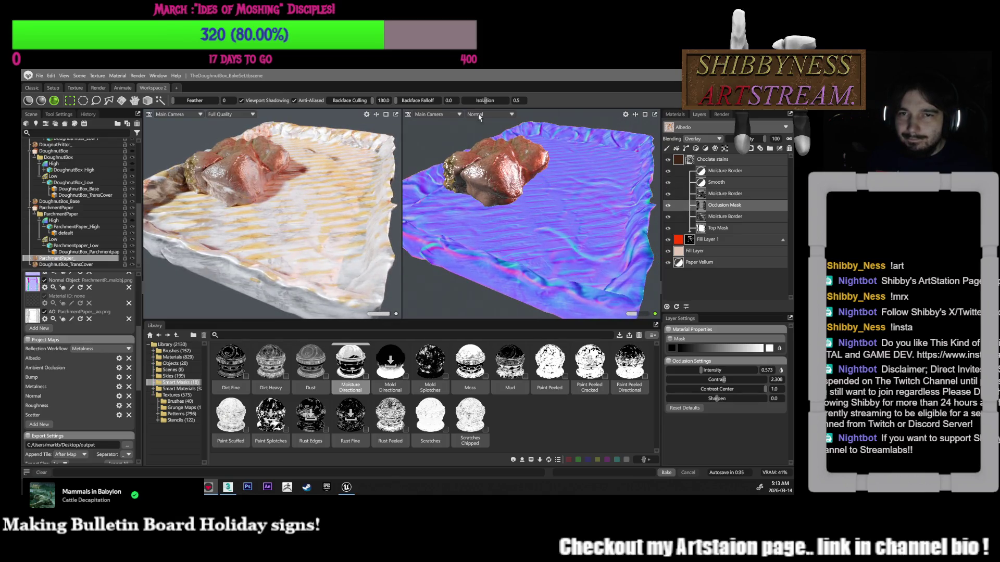
click(635, 115)
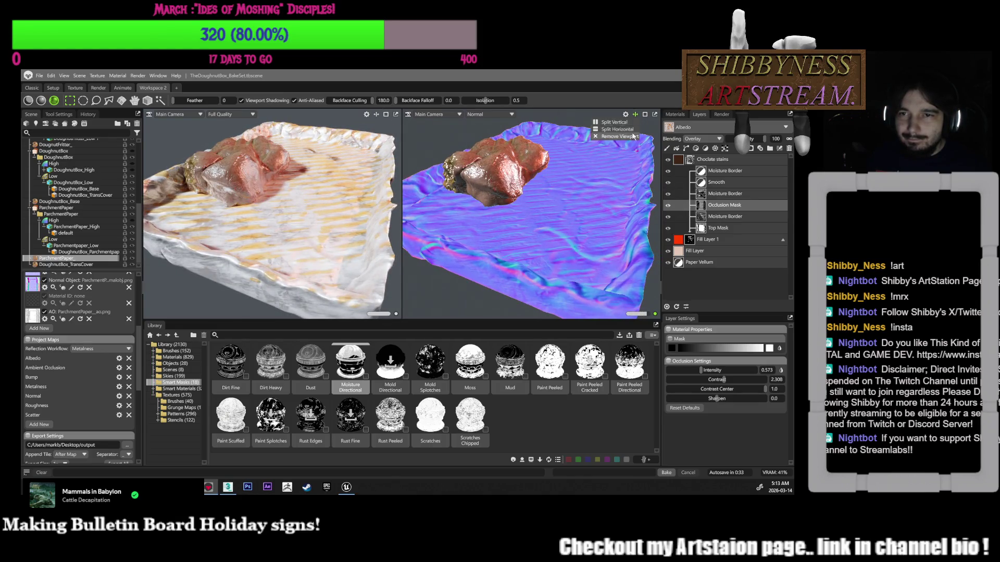
Return to one viewport; set the Moisture Border mask's Offset U 0, lower edge fade, tiling 38
click(624, 136)
alt+drag(609, 198, 531, 209)
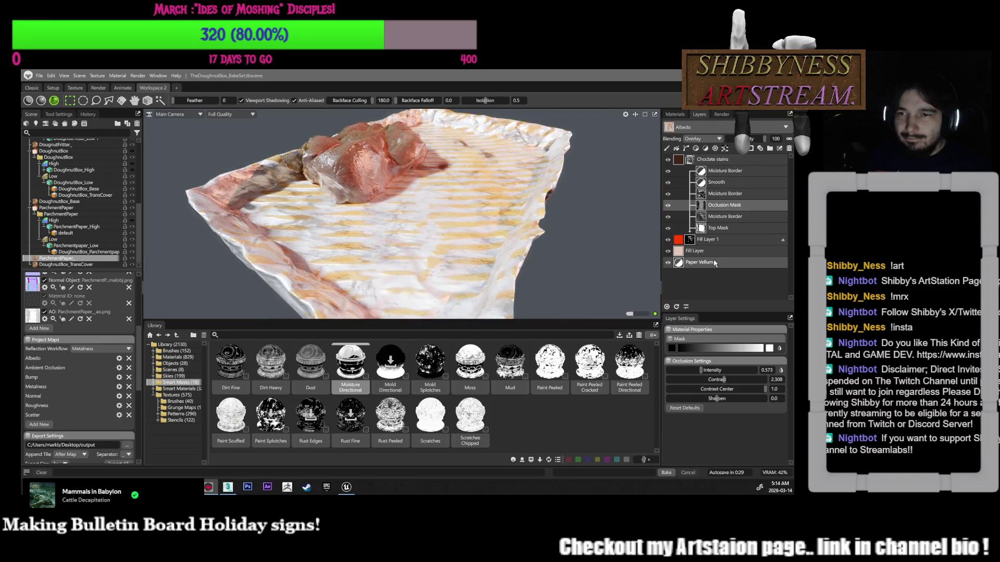
click(715, 219)
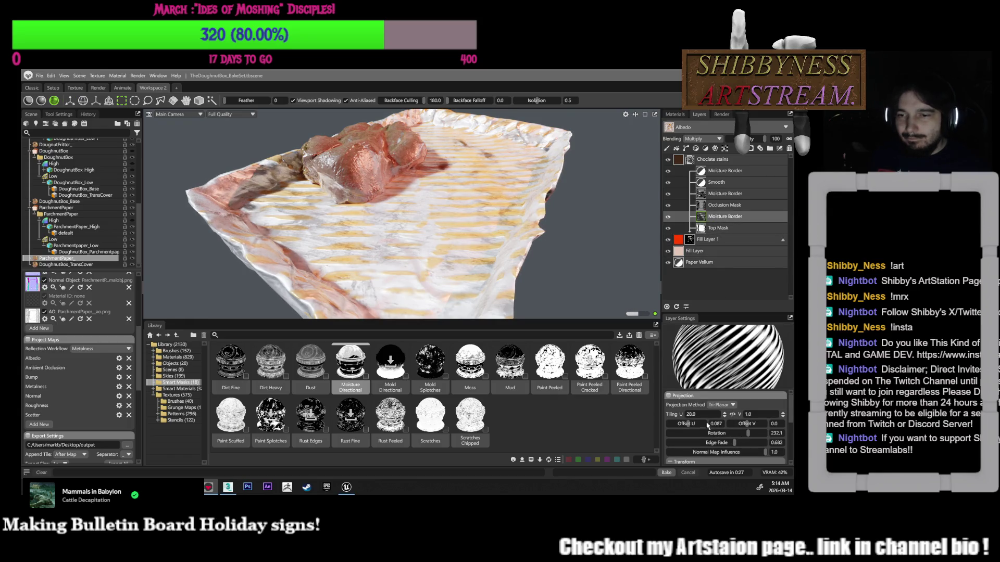
click(688, 426)
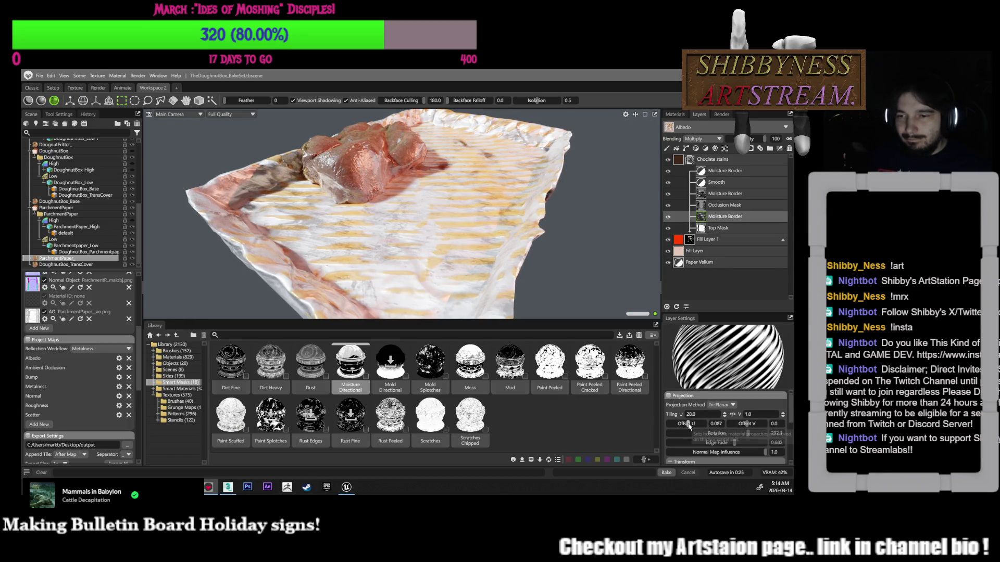
drag(691, 425, 687, 428)
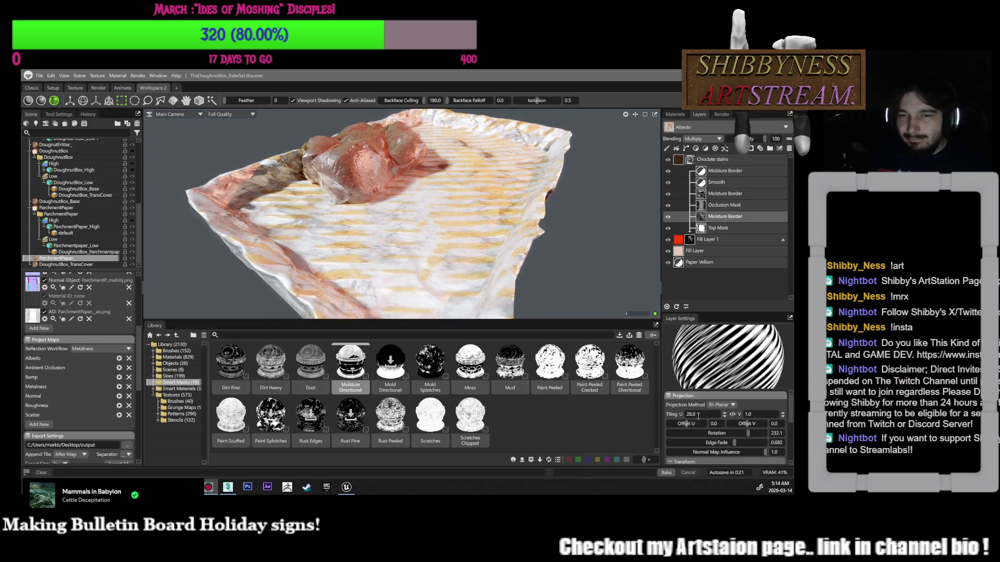
mouse_move(730, 446)
mouse_down()
mouse_move(705, 443)
mouse_move(733, 442)
mouse_move(722, 435)
mouse_up()
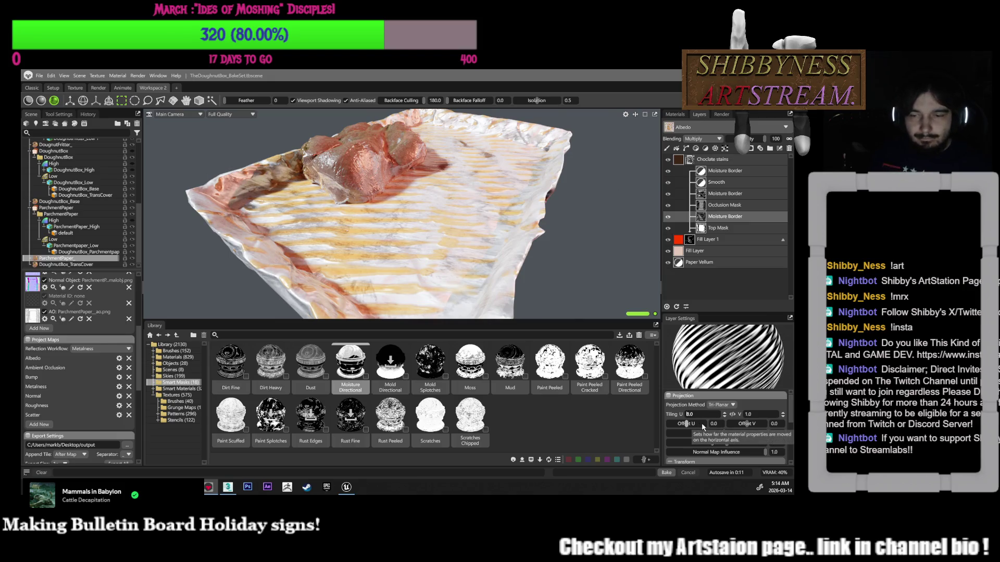
text(38)
key(Return)
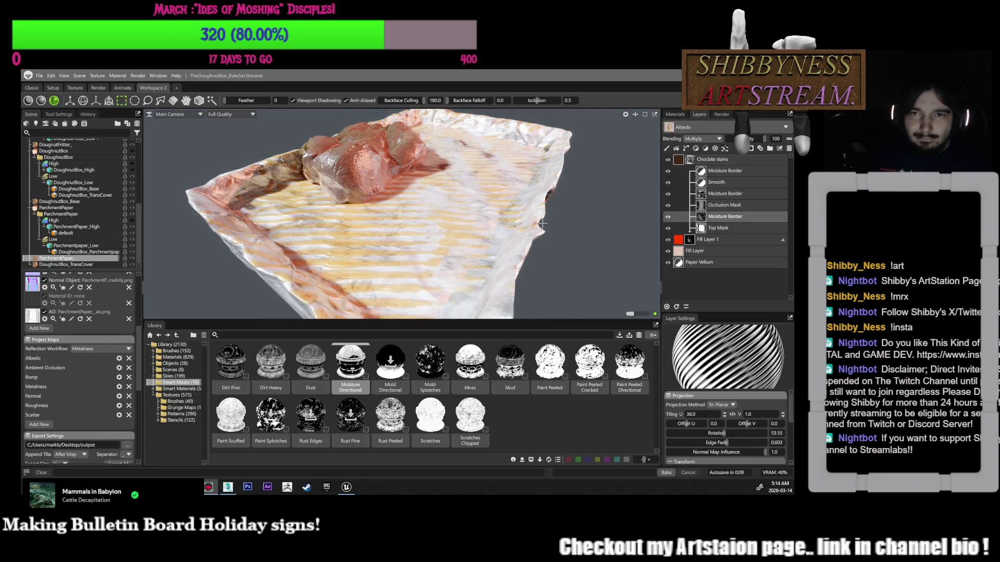
Raise the Chocolate stains Occlusion Mask intensity to 2.788
scroll(536, 202, down, 5)
scroll(537, 202, up, 3)
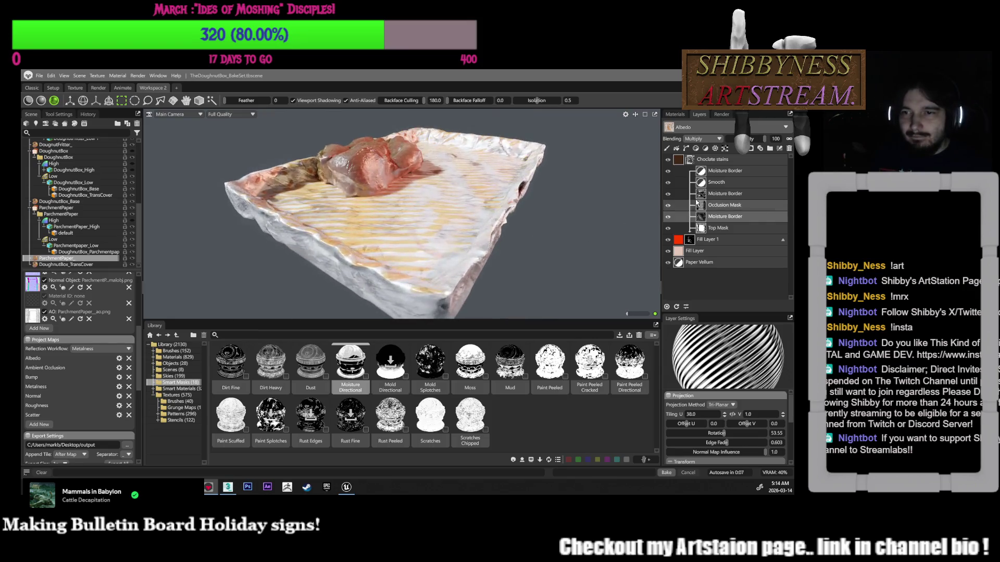
click(724, 204)
mouse_move(707, 374)
mouse_down()
mouse_move(783, 369)
mouse_move(741, 370)
mouse_up()
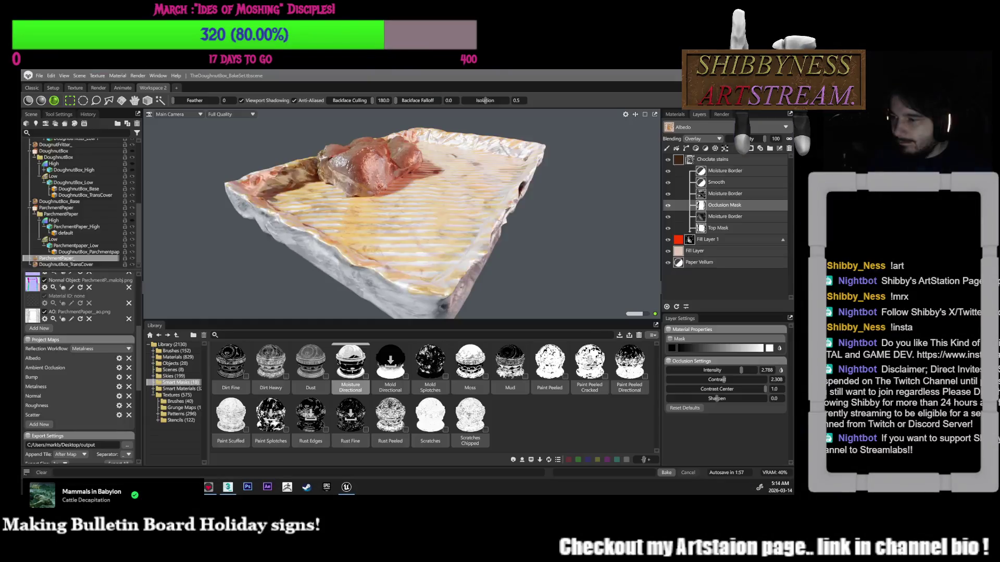
Retune the occlusion mask to Contrast Center 0.744 and Sharpen 0.521
drag(572, 243, 625, 244)
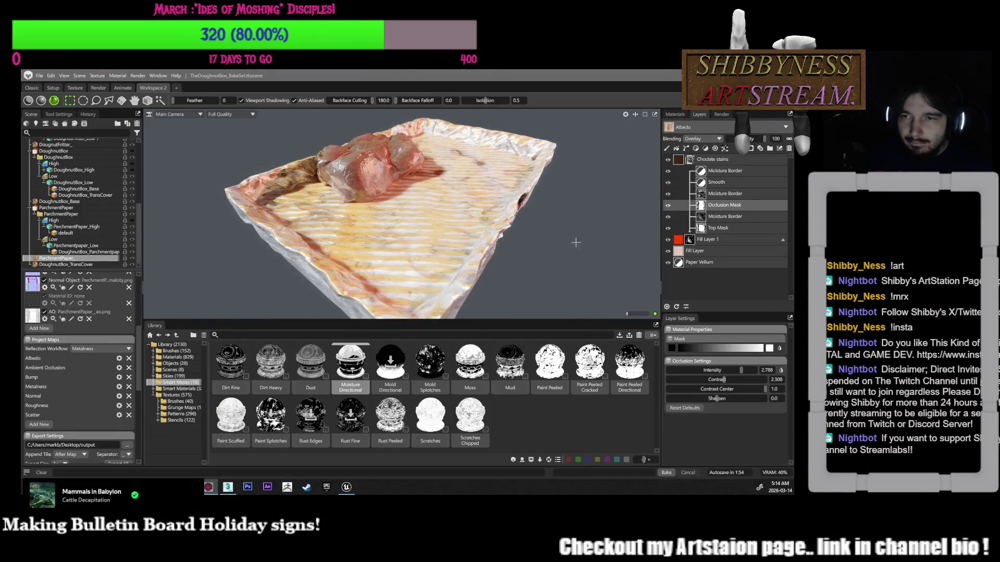
click(721, 389)
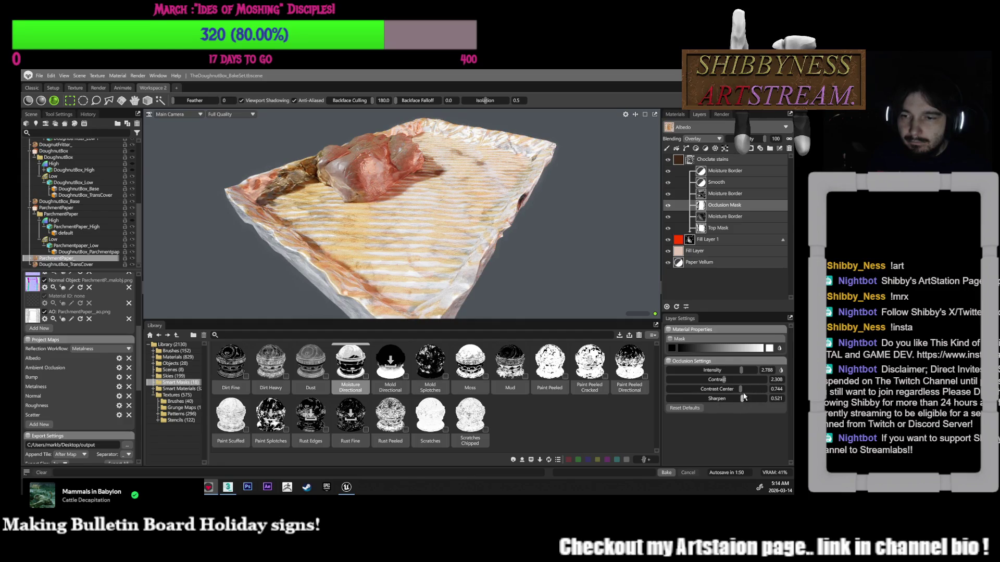
click(750, 380)
Set the Moisture Border mask's Tiling U to 0.3 (V 0.5) and select Fill Layer 1
click(724, 193)
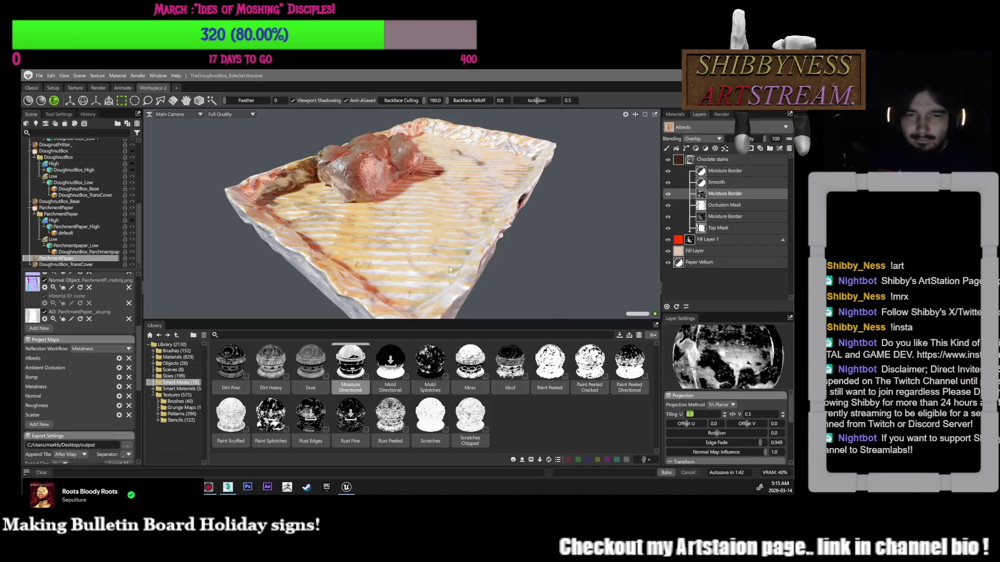
key(Return)
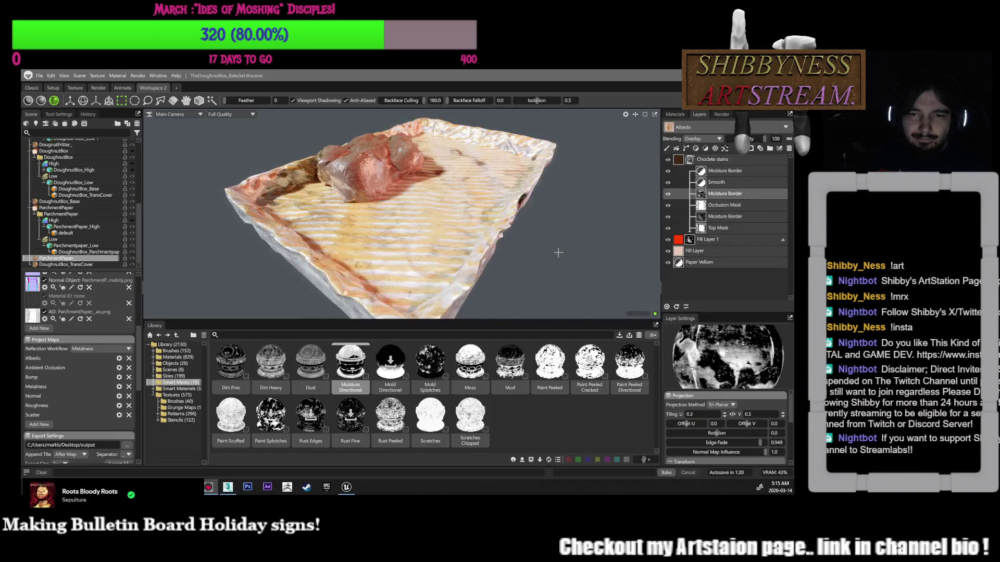
scroll(537, 255, up, 5)
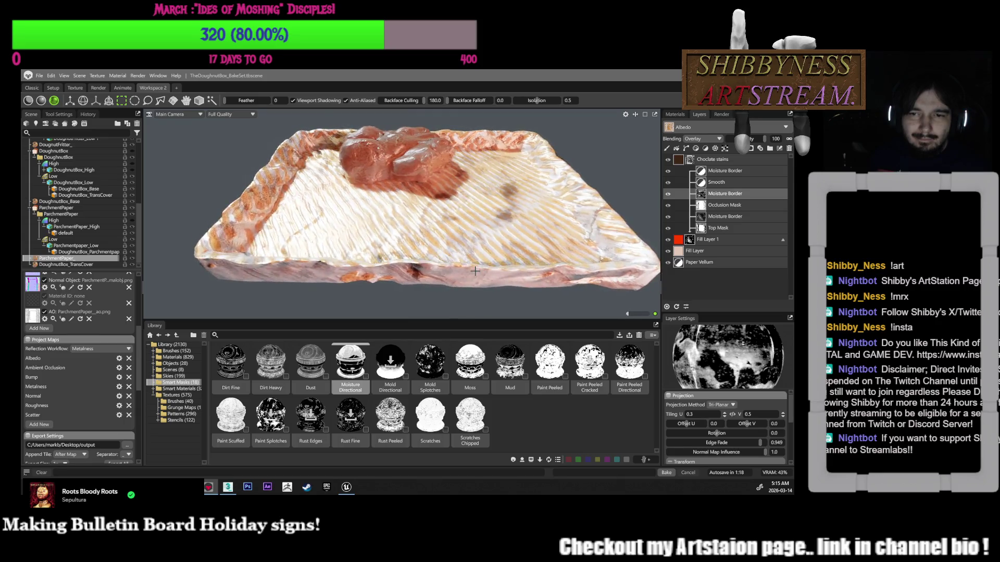
scroll(494, 303, down, 5)
mouse_move(500, 282)
middle_down()
mouse_move(529, 233)
mouse_move(598, 188)
mouse_move(630, 252)
middle_up()
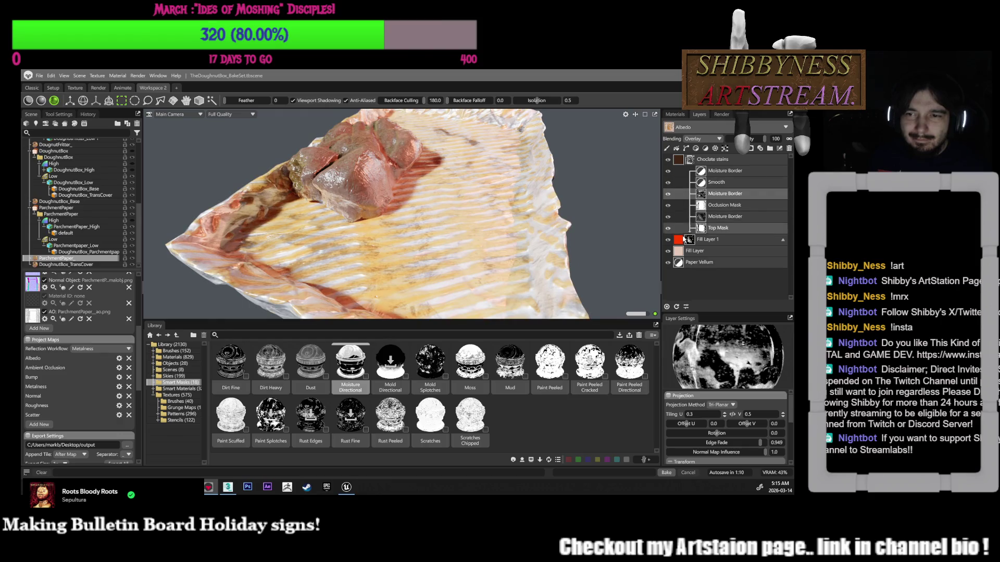
click(679, 239)
scroll(748, 434, down, 3)
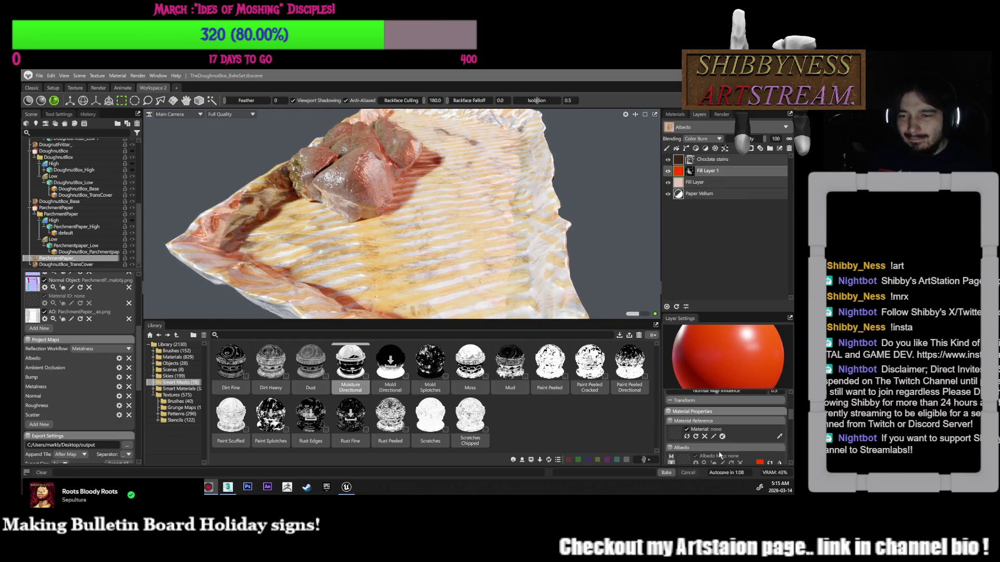
Change Fill Layer 1's albedo from bright red to near-black grey 232323
click(759, 425)
mouse_move(396, 231)
mouse_down()
mouse_move(367, 255)
mouse_move(326, 243)
mouse_move(310, 301)
mouse_up()
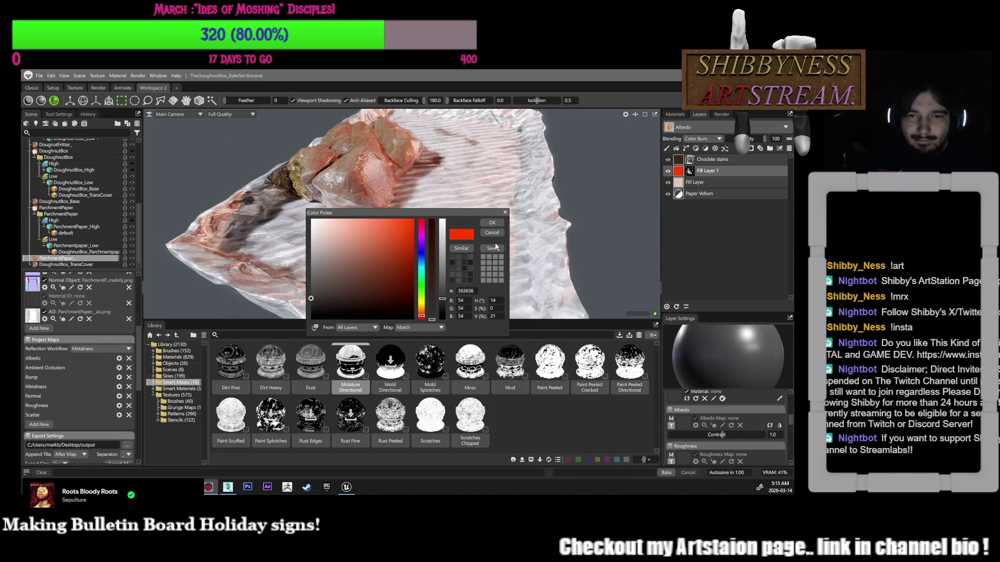
click(313, 306)
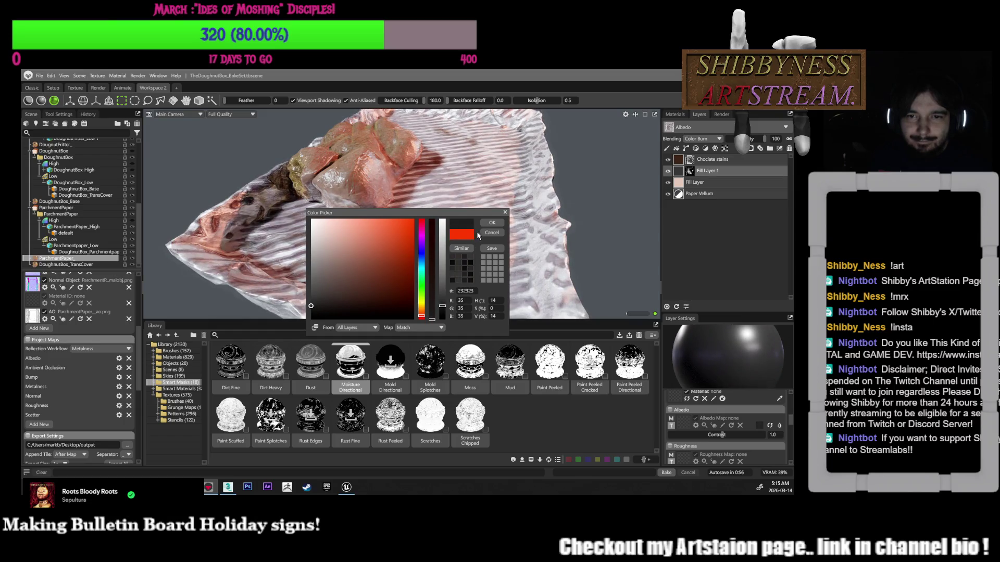
click(491, 222)
mouse_move(606, 247)
mouse_down()
mouse_move(579, 226)
mouse_move(567, 251)
mouse_move(546, 256)
mouse_move(588, 252)
mouse_up()
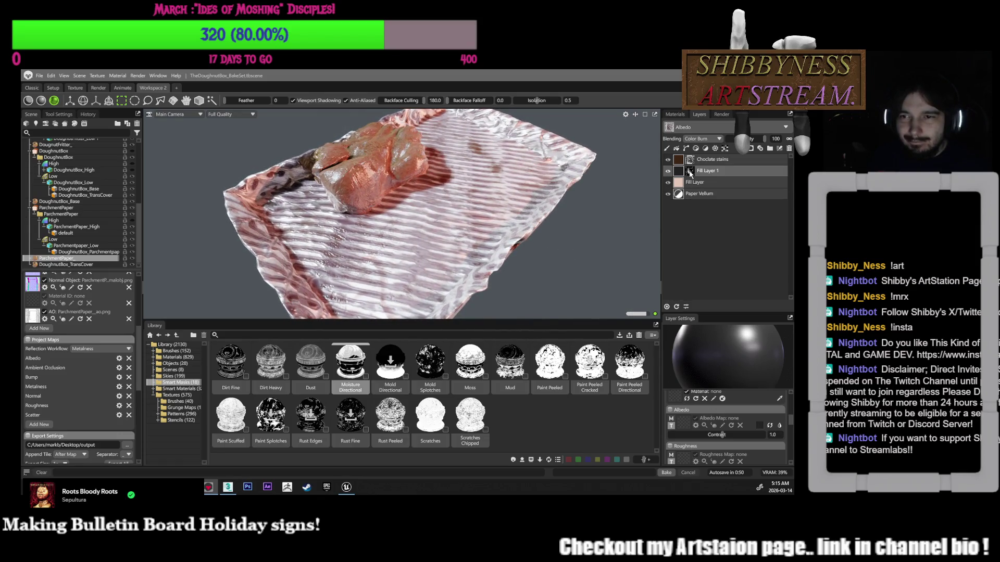
Set Fill Layer 1's metalness to about 0.256 and roughness to about 0.131
mouse_move(690, 173)
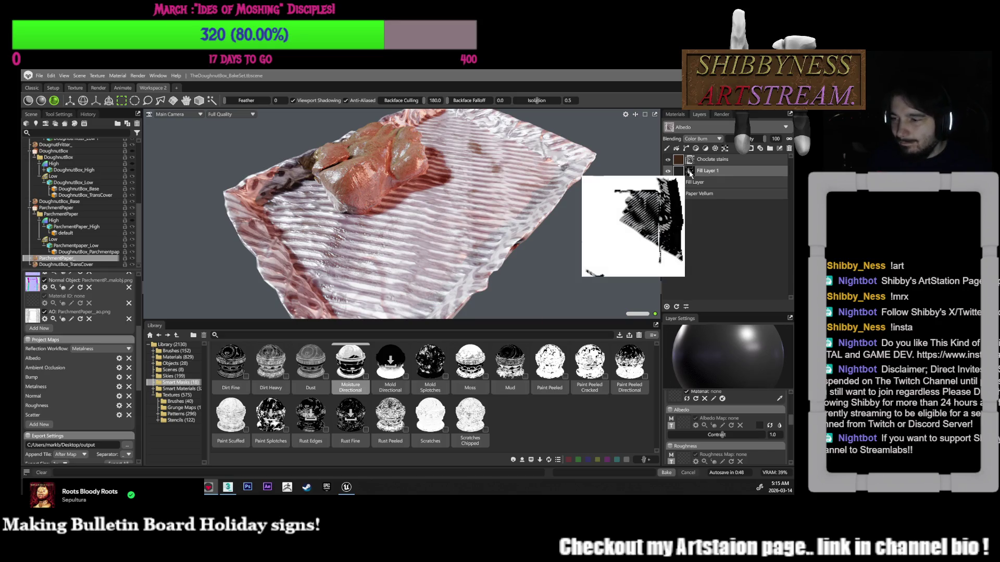
scroll(720, 428, down, 3)
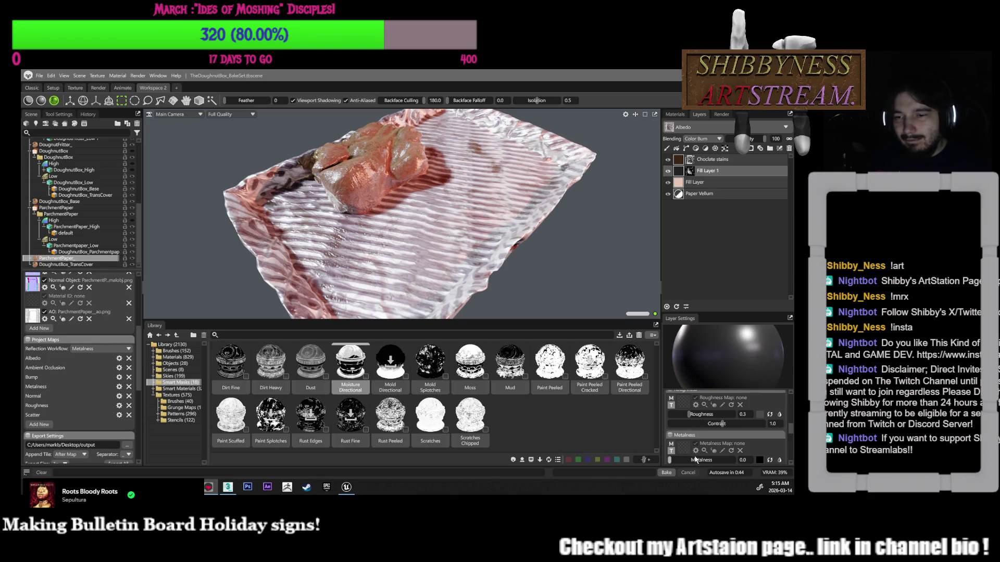
mouse_move(686, 461)
mouse_down()
mouse_move(726, 460)
mouse_move(694, 459)
mouse_move(704, 460)
mouse_up()
mouse_move(690, 415)
mouse_down()
mouse_move(708, 415)
mouse_move(668, 417)
mouse_move(694, 425)
mouse_up()
drag(703, 461, 681, 461)
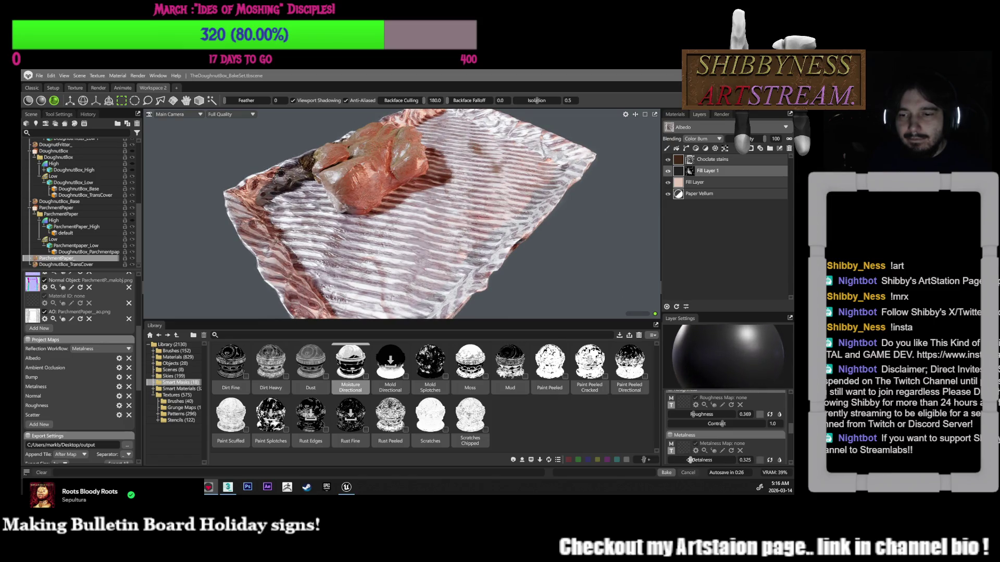
drag(692, 415, 678, 415)
Orbit and zoom in close to inspect the glossy wet parchment
mouse_move(521, 249)
mouse_down()
mouse_move(484, 229)
mouse_move(481, 244)
mouse_up()
scroll(481, 243, up, 5)
scroll(484, 229, down, 5)
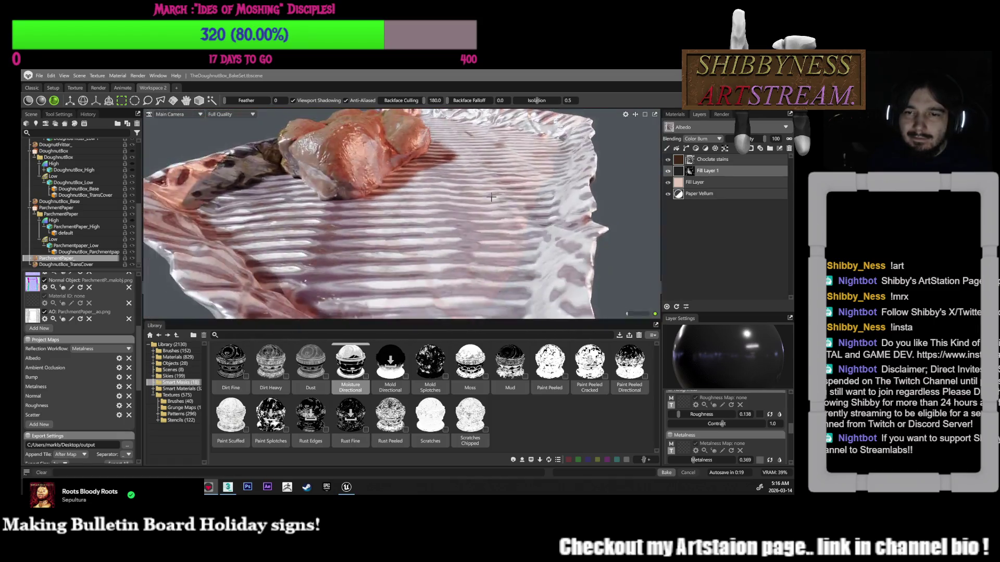
drag(492, 197, 453, 203)
scroll(722, 432, up, 1)
scroll(705, 427, down, 2)
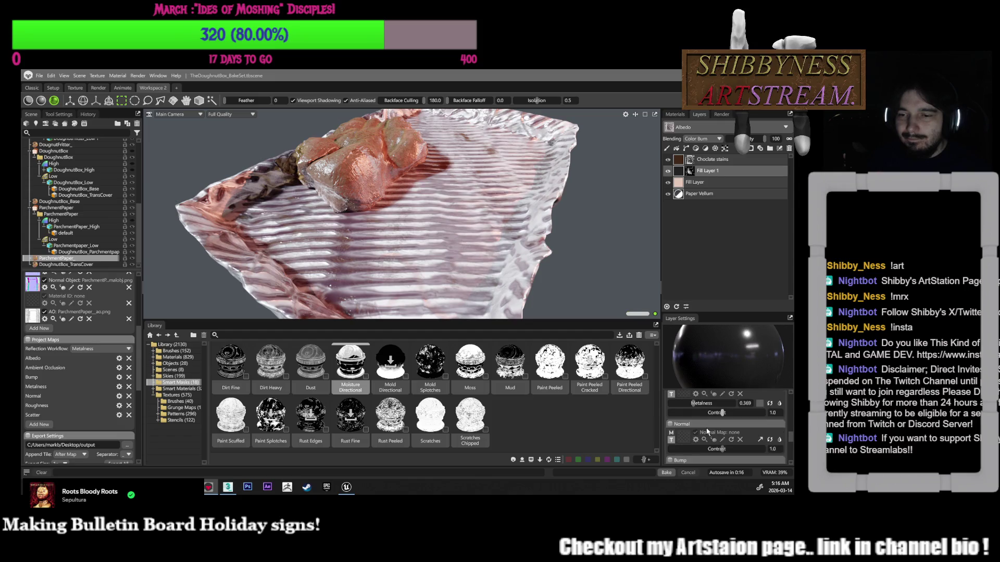
Rename Fill Layer 1 to 'Moisture Wrinkles' and lower the Occlusion Mask sharpen to 0.421
click(698, 171)
double_click(709, 240)
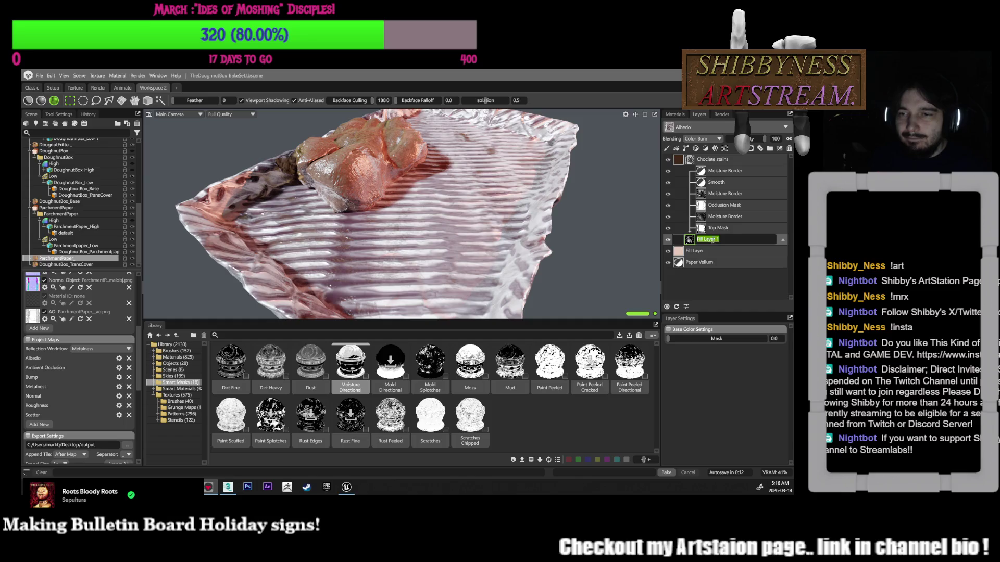
key(BackSpace)
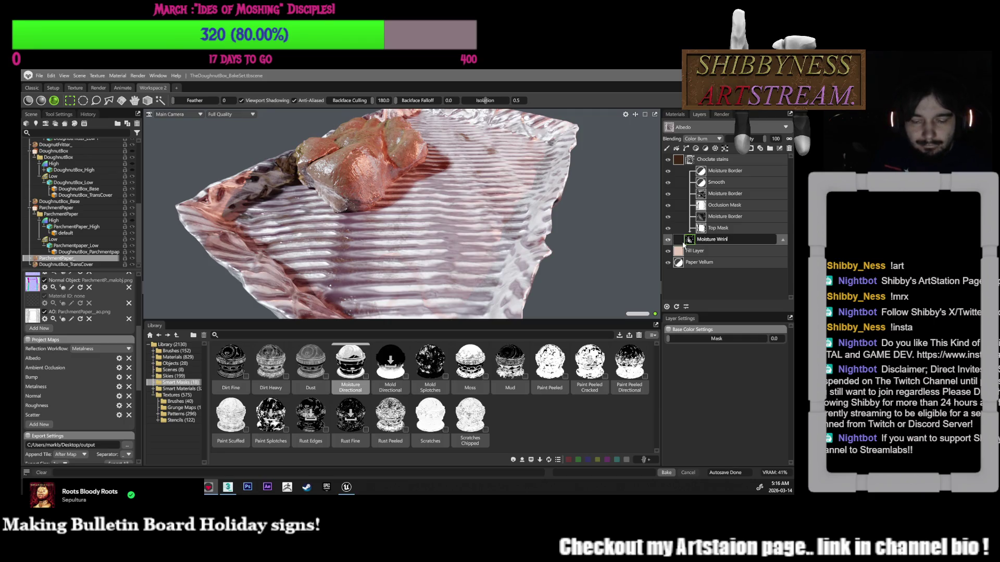
text(kles)
key(Return)
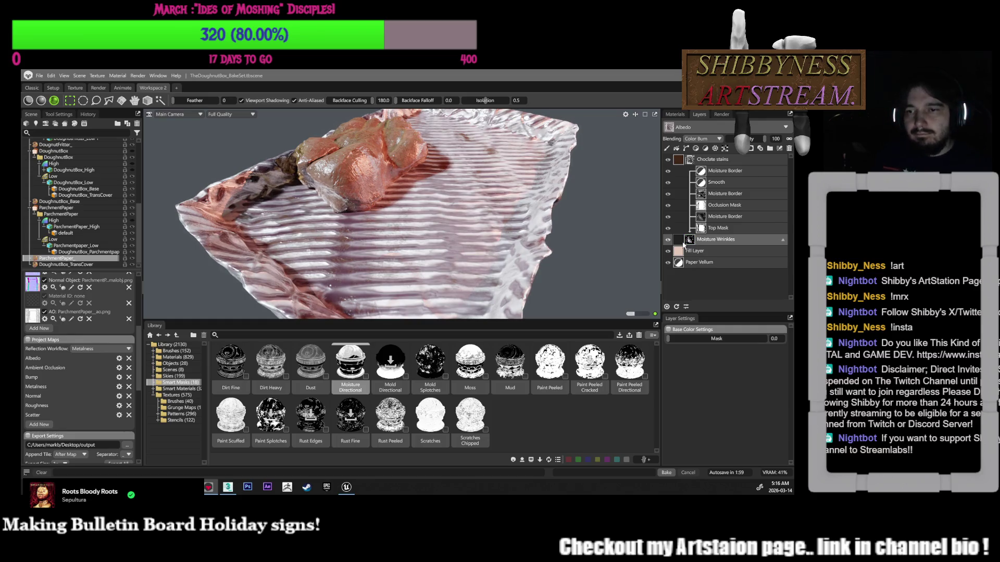
click(724, 204)
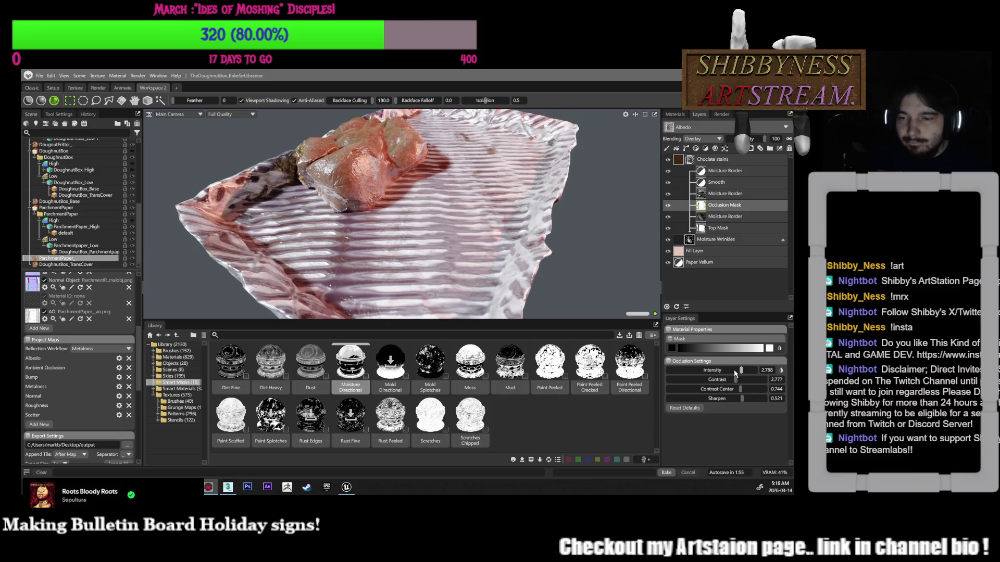
drag(741, 398, 756, 398)
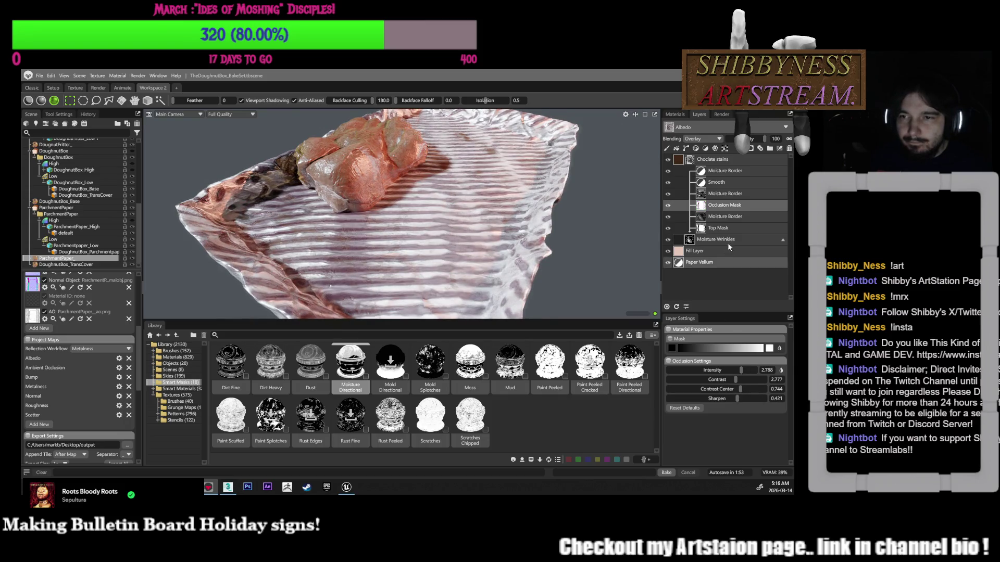
Unlink U/V tiling and set the Moisture Border mask to Tiling U 8.0, V 2.0
click(725, 195)
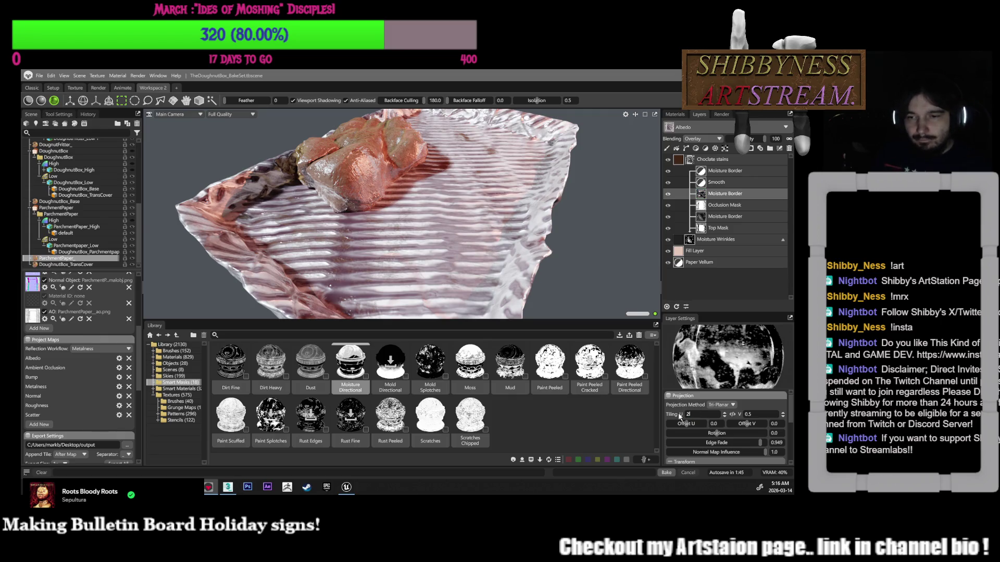
key(Return)
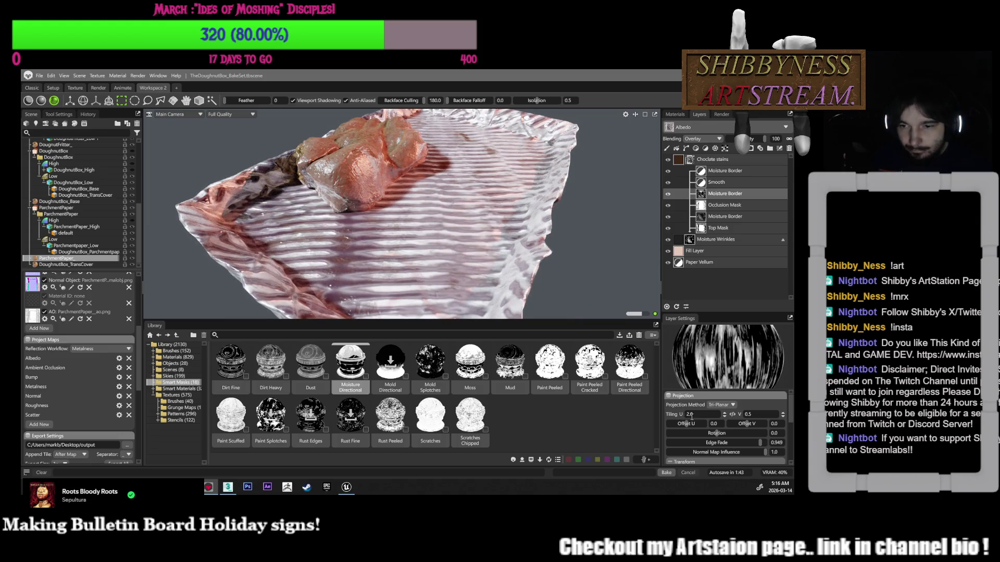
click(731, 416)
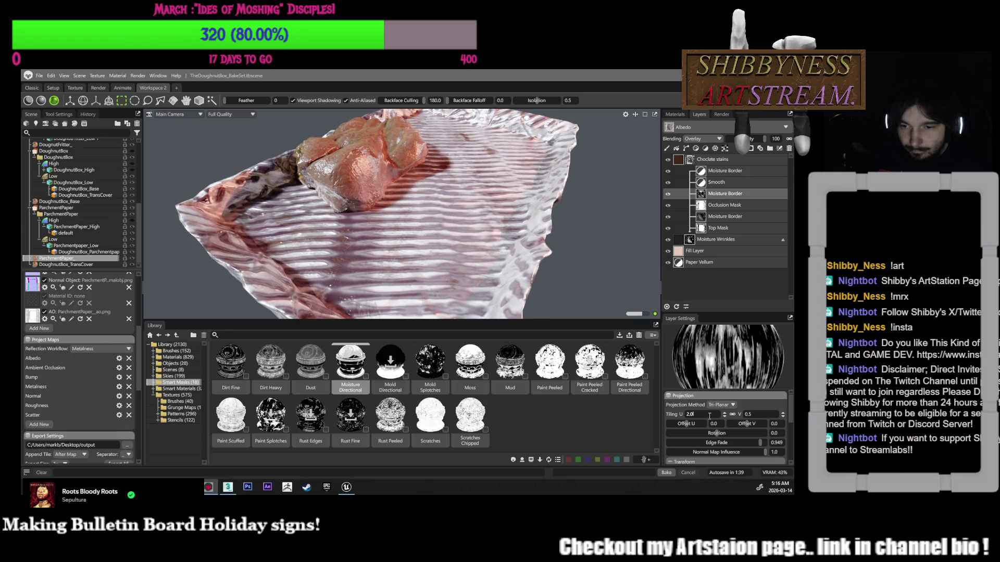
double_click(710, 415)
text(2)
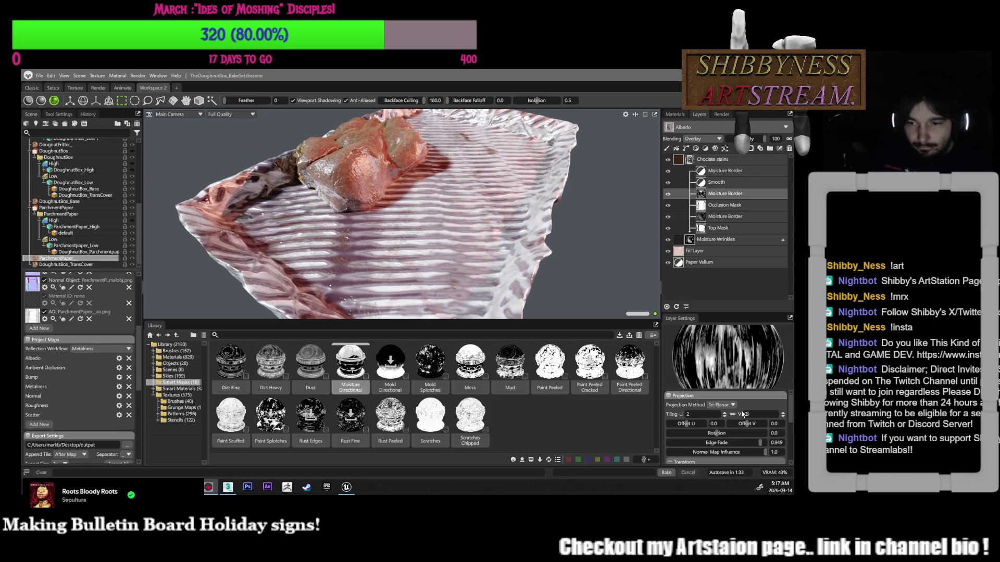
key(Return)
drag(589, 282, 578, 264)
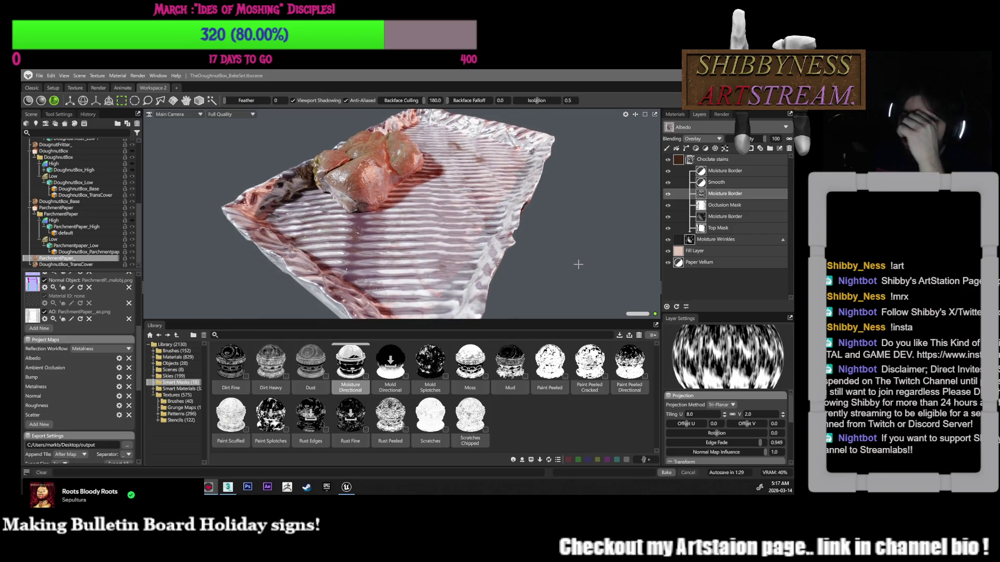
Try Multiply, Add, Lighten, Screen and Darken blending on the upper Moisture Border layer, settling on Color Dodge
click(700, 139)
click(699, 160)
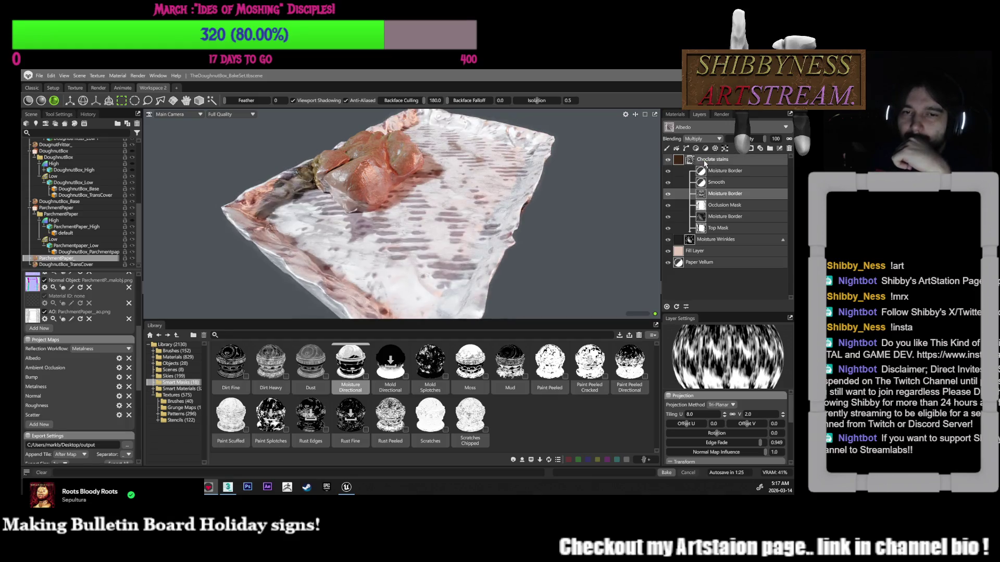
click(705, 139)
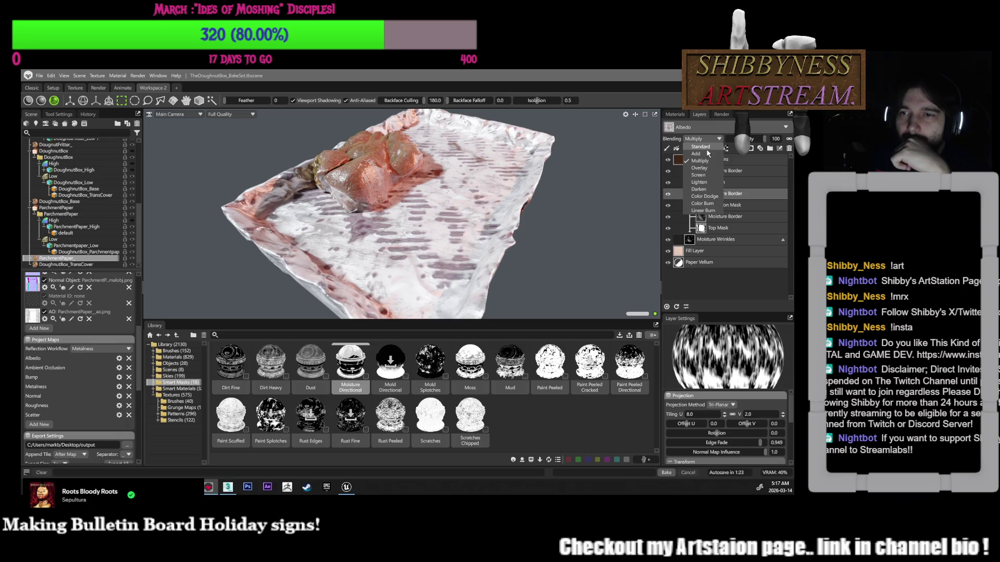
click(705, 154)
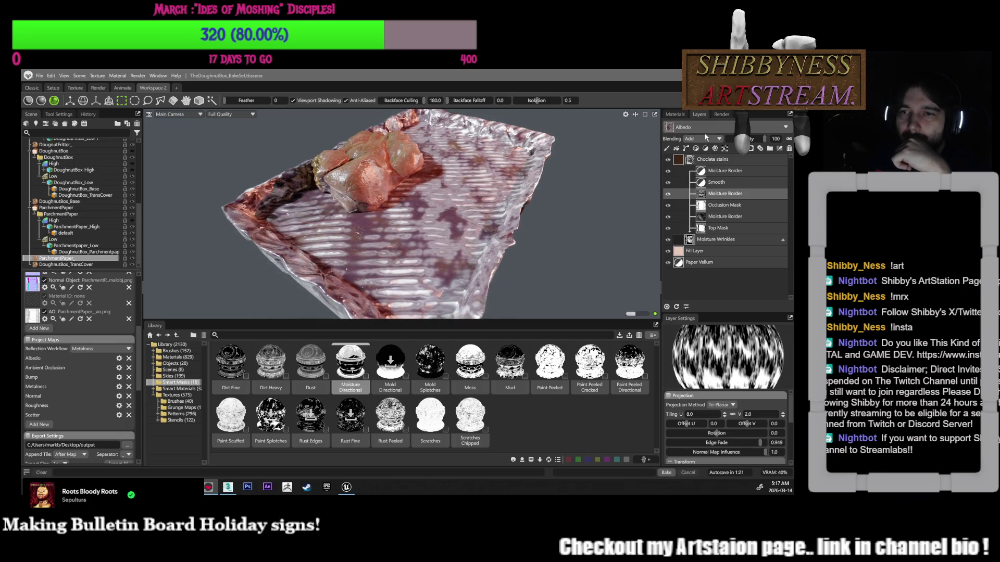
click(706, 139)
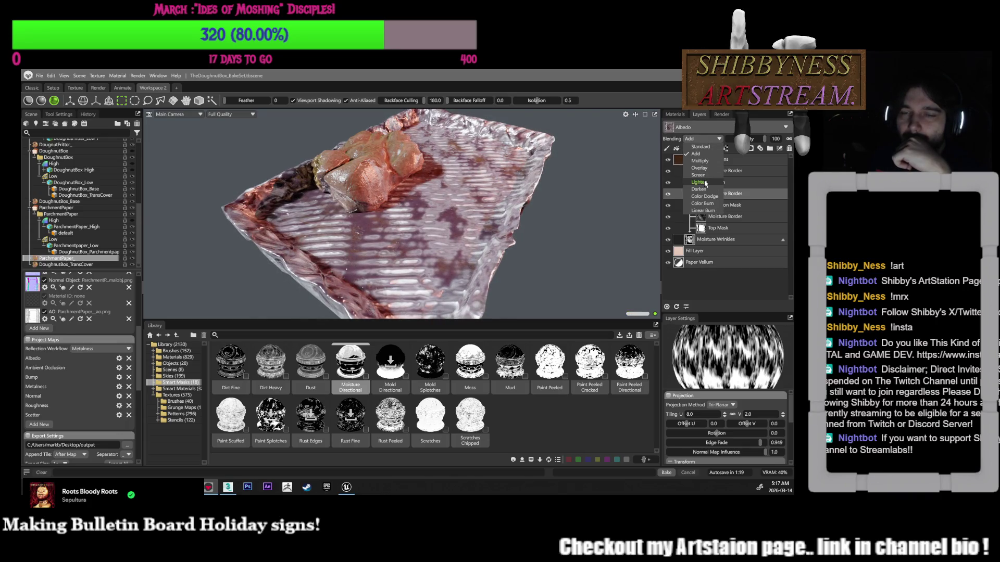
click(707, 171)
click(704, 139)
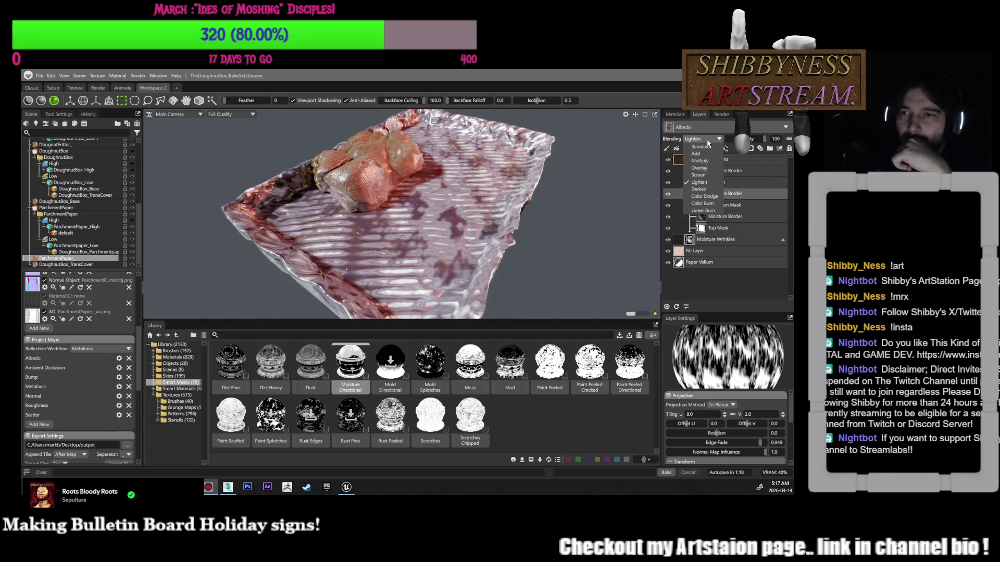
click(698, 175)
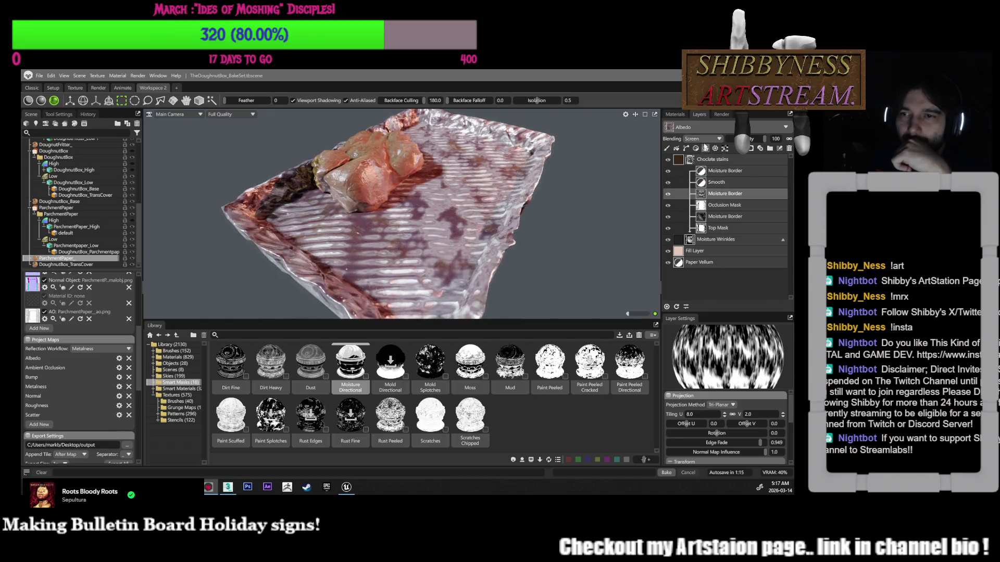
click(702, 138)
click(698, 189)
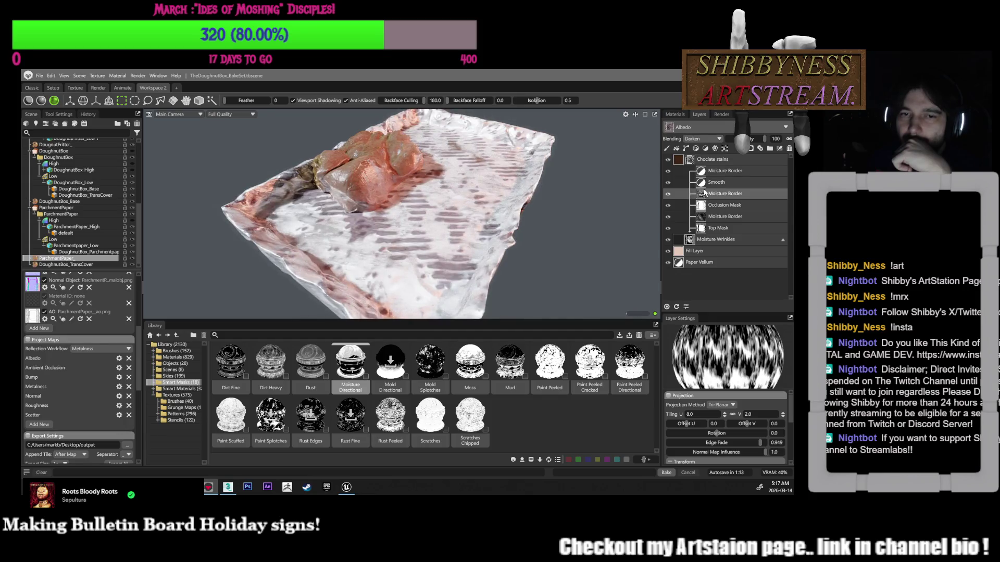
click(704, 139)
click(698, 201)
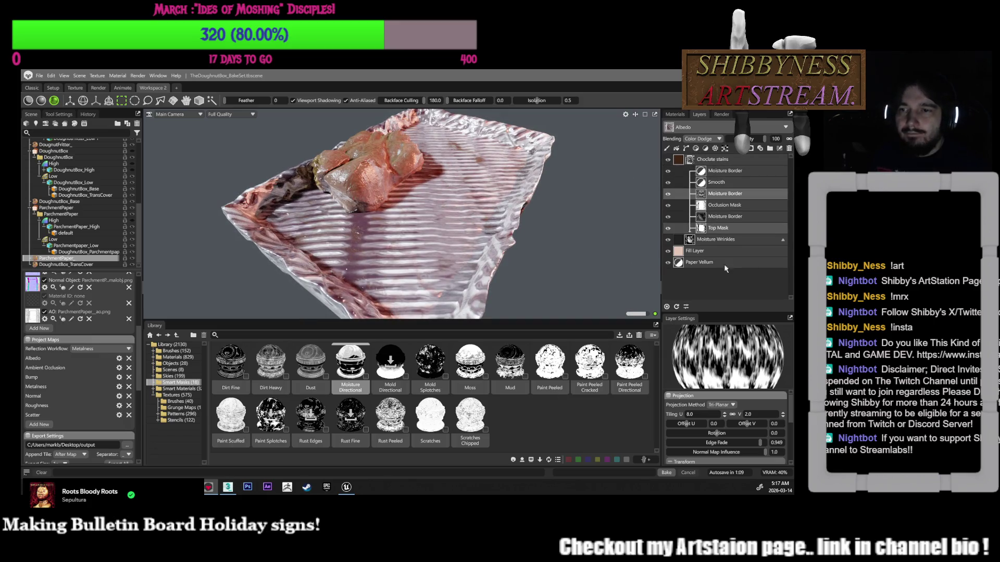
Rotate the stain pattern to -187.4 and select the second Moisture Border layer
scroll(723, 430, down, 2)
drag(716, 396, 694, 399)
click(713, 216)
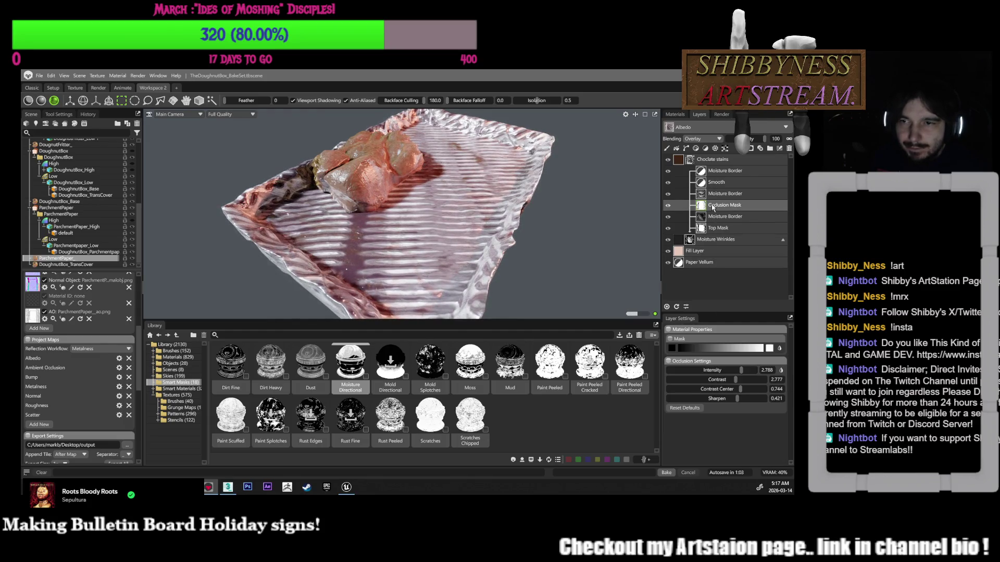
Toggle the second Moisture Border layer's visibility to compare the stripes with and without it
click(669, 216)
click(668, 217)
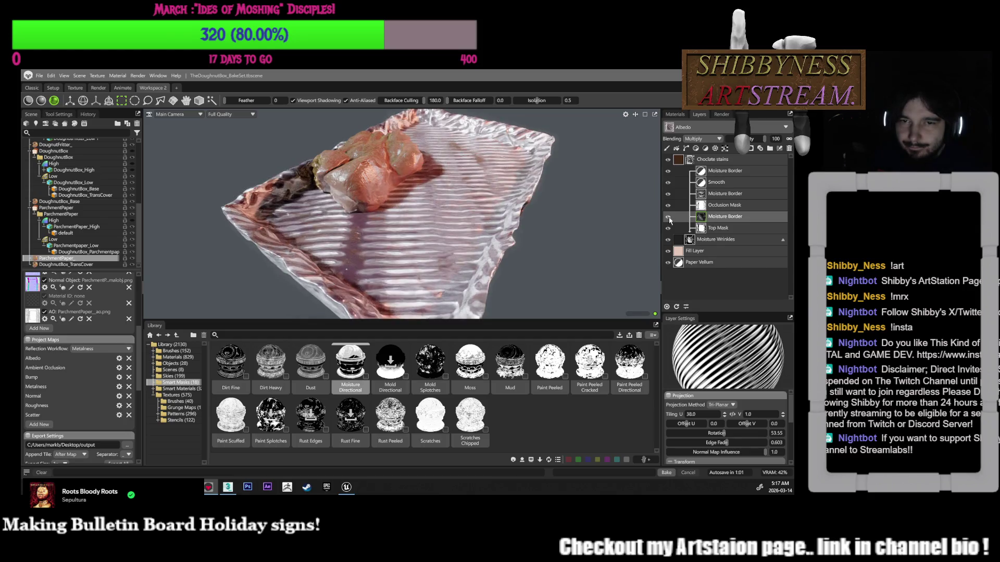
click(668, 217)
click(669, 217)
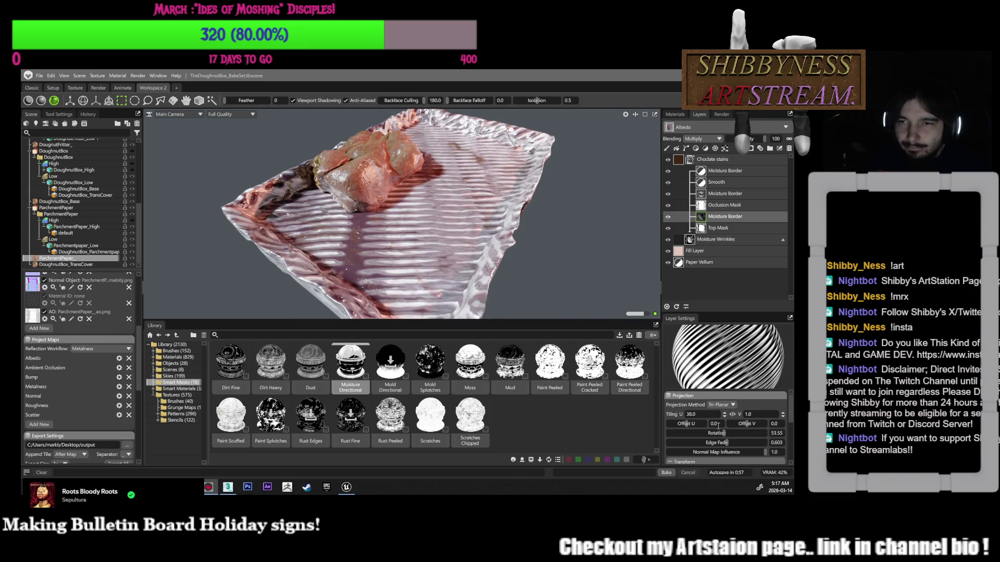
Set the layer's Tiling V to 4.0, after trying 0.0 and 2.0
scroll(720, 436, down, 2)
mouse_move(723, 405)
mouse_down()
mouse_move(687, 405)
mouse_move(717, 409)
mouse_move(715, 435)
mouse_up()
scroll(717, 431, up, 2)
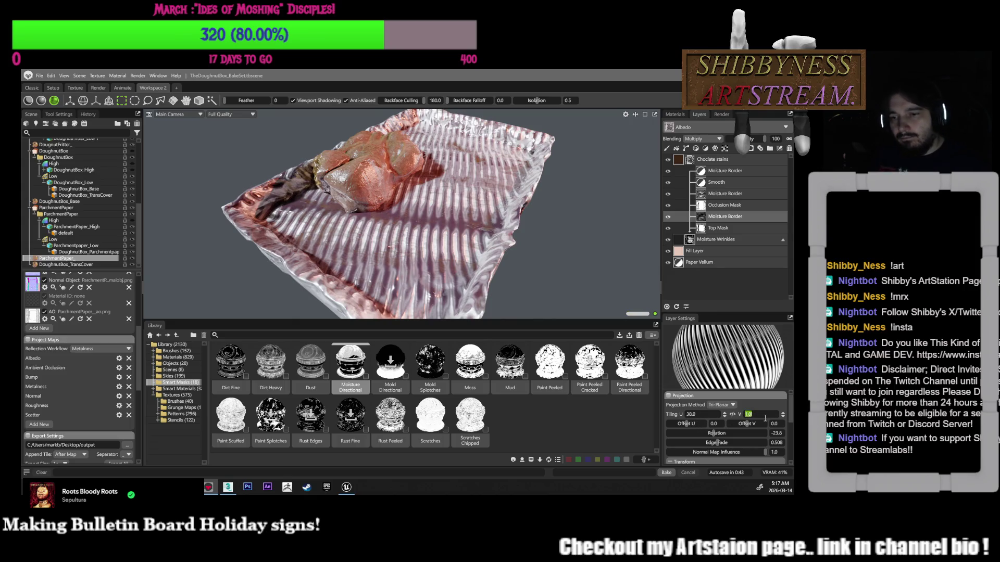
key(Return)
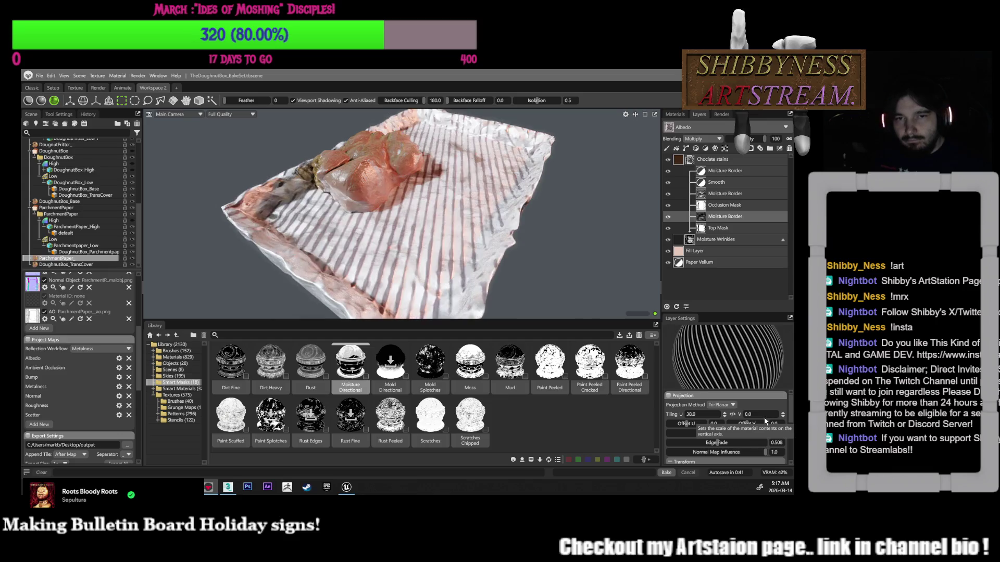
mouse_move(612, 264)
mouse_down()
mouse_move(635, 226)
mouse_move(648, 301)
mouse_move(656, 257)
mouse_move(644, 255)
mouse_up()
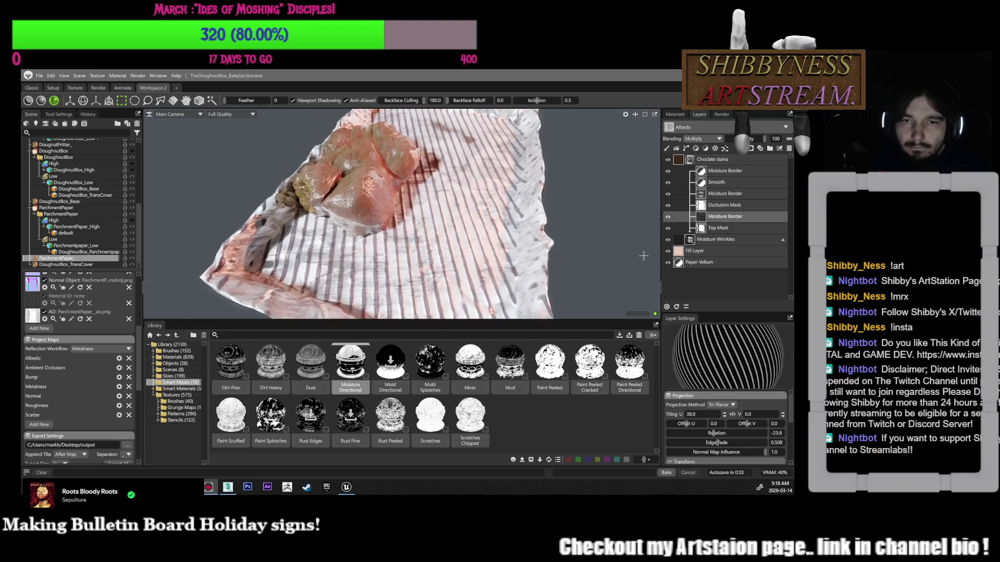
double_click(752, 416)
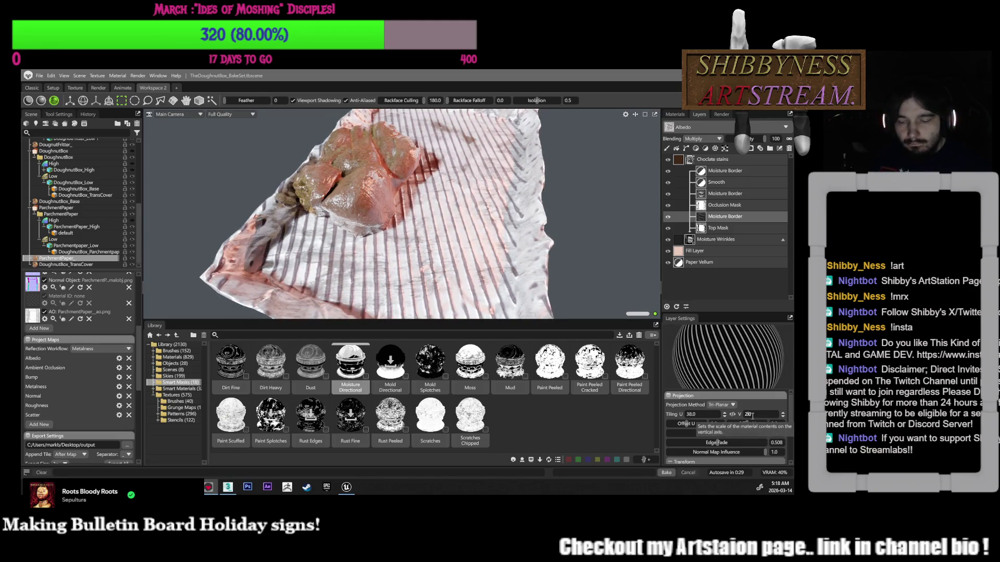
key(Return)
drag(589, 258, 563, 255)
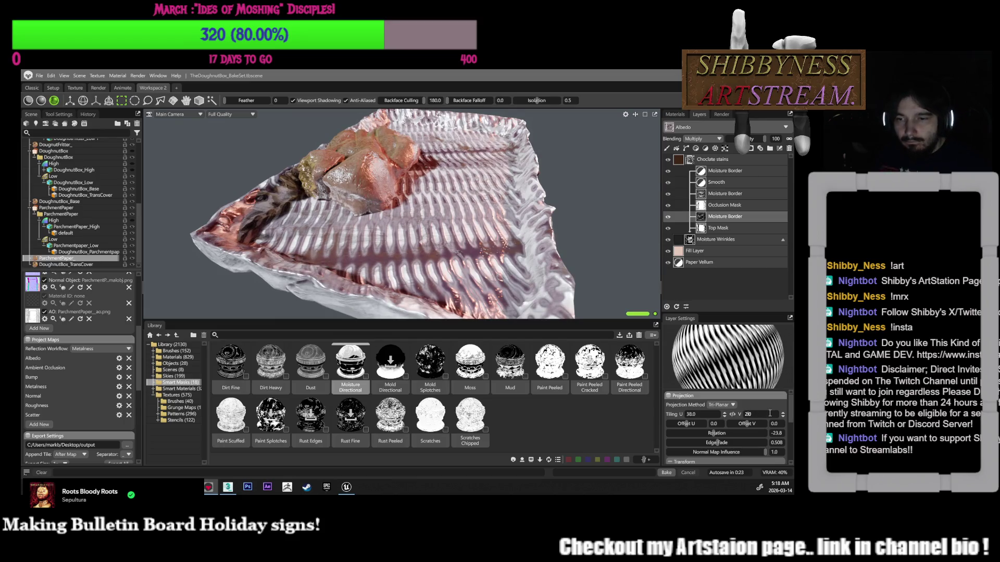
double_click(770, 412)
key(BackSpace)
text(4)
key(Return)
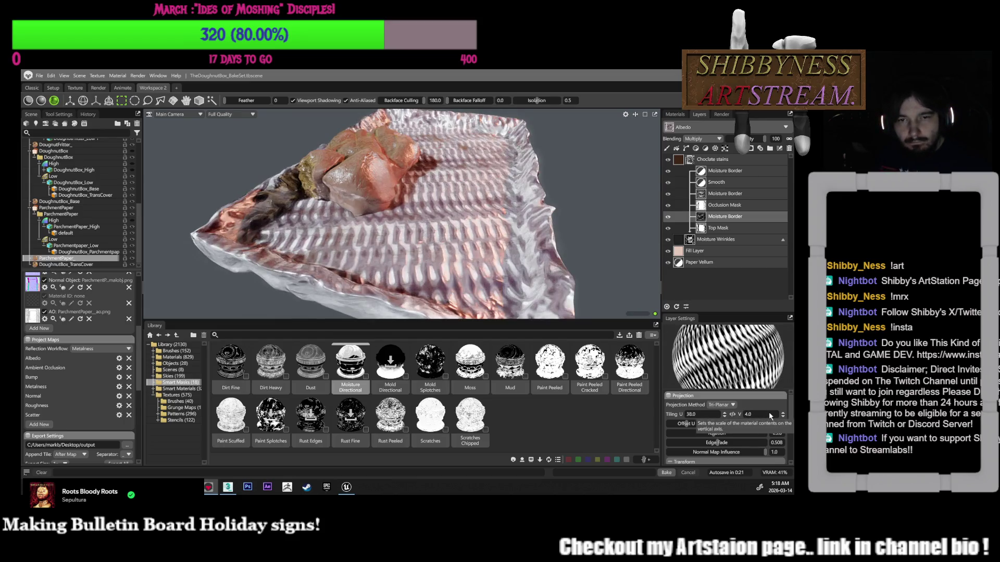
Rotate the pattern to 44.63, raise edge fade to 0.773, and fade opacity to 63
mouse_move(583, 280)
mouse_down()
mouse_move(582, 263)
mouse_move(585, 278)
mouse_move(635, 285)
mouse_up()
drag(713, 434, 716, 433)
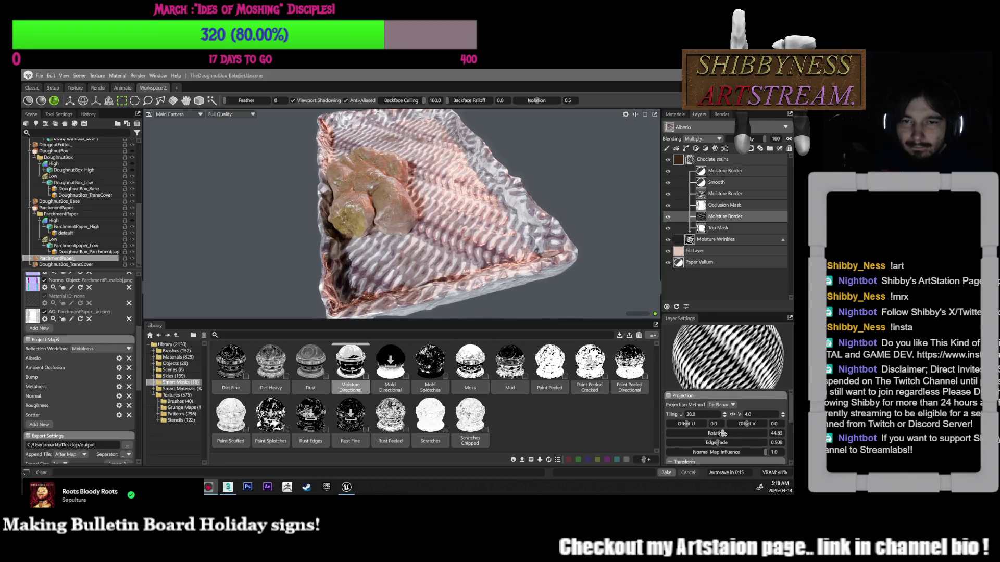
mouse_move(585, 276)
mouse_down()
mouse_move(581, 240)
mouse_move(647, 261)
mouse_move(653, 282)
mouse_move(616, 267)
mouse_move(612, 303)
mouse_up()
mouse_move(714, 443)
mouse_down()
mouse_move(692, 442)
mouse_move(750, 443)
mouse_up()
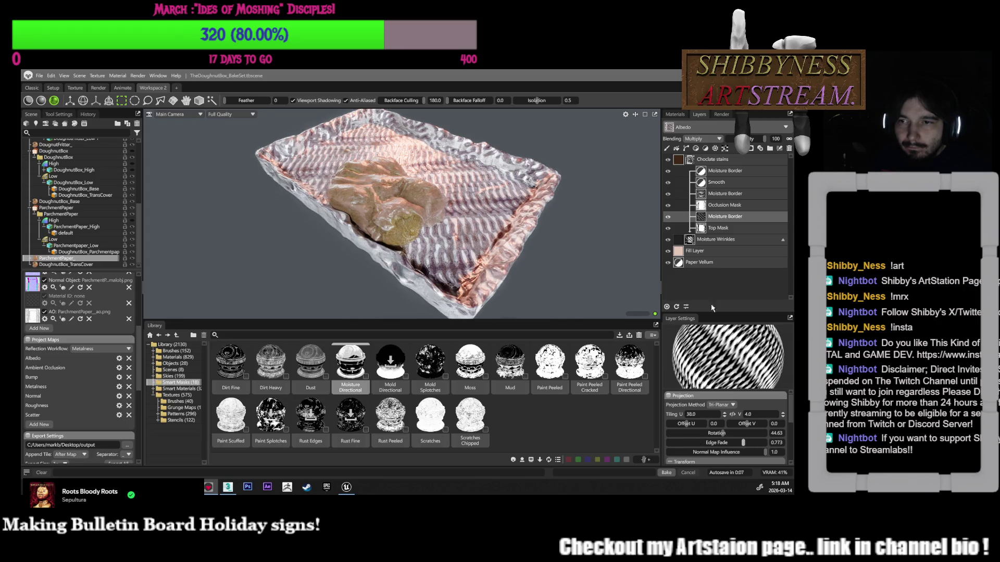
drag(761, 140, 752, 140)
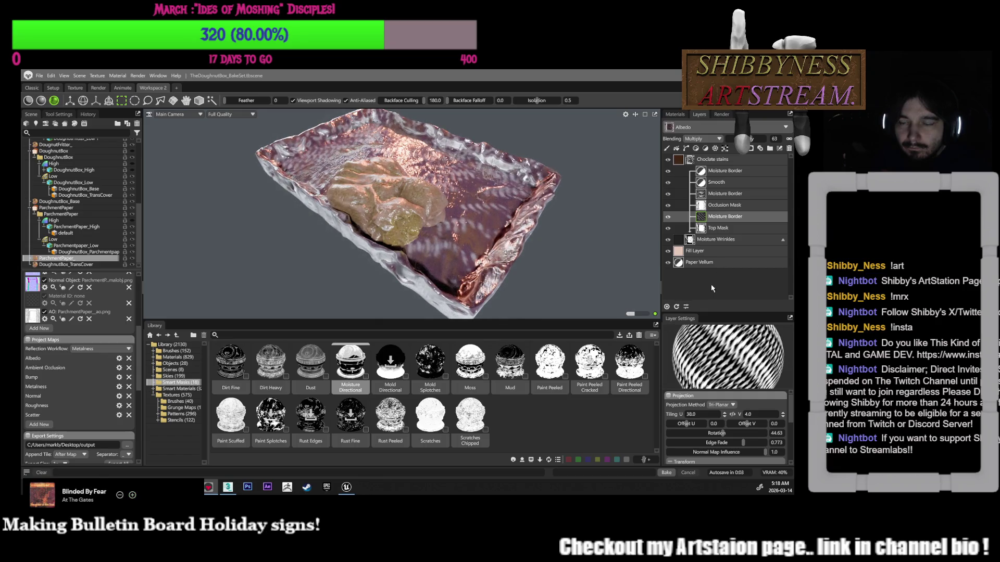
click(739, 415)
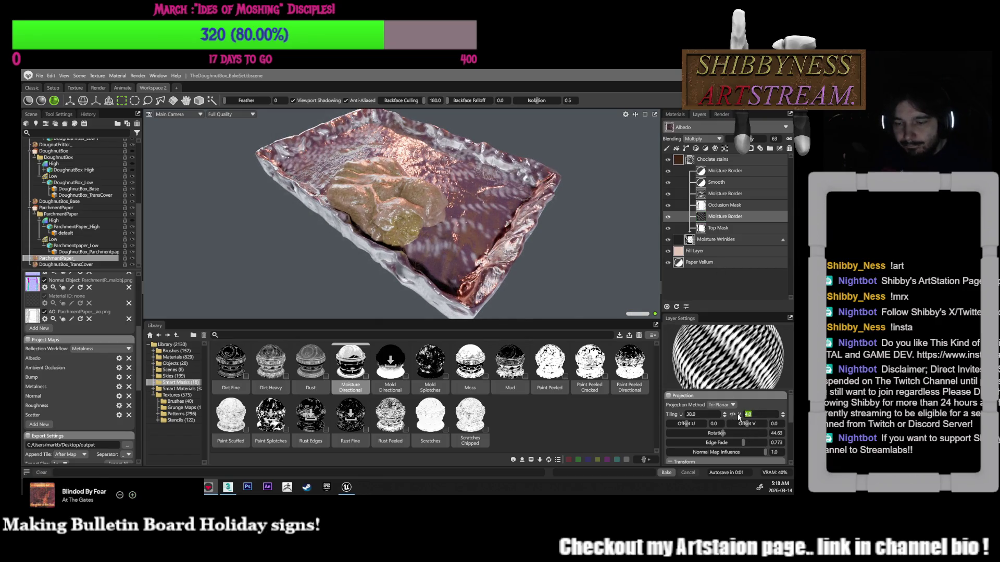
Set Tiling V to 0.0, normal map influence 0.905, edge fade about 0.6, and opacity 65
text(0)
key(Return)
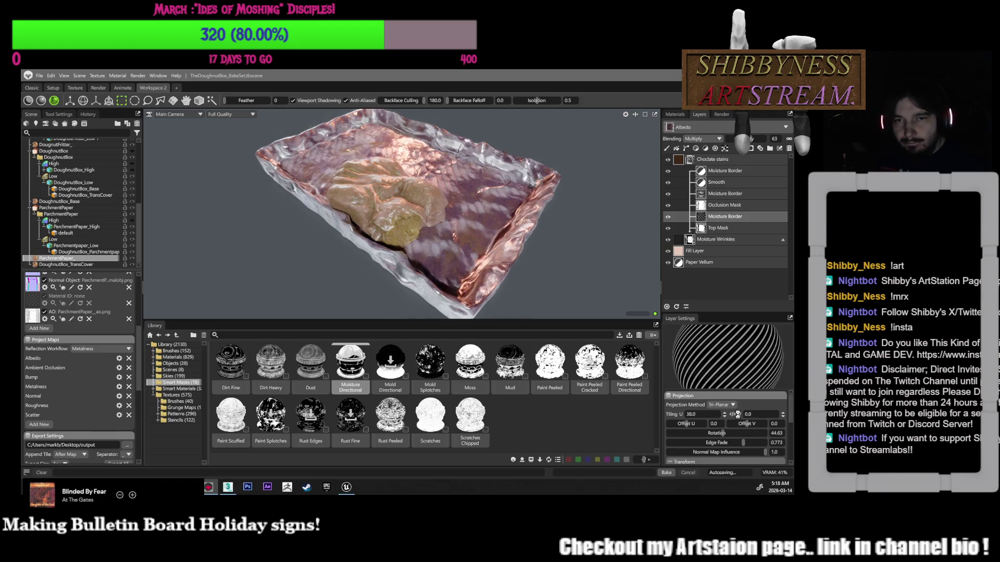
drag(764, 452, 756, 452)
drag(751, 139, 766, 139)
drag(743, 443, 719, 433)
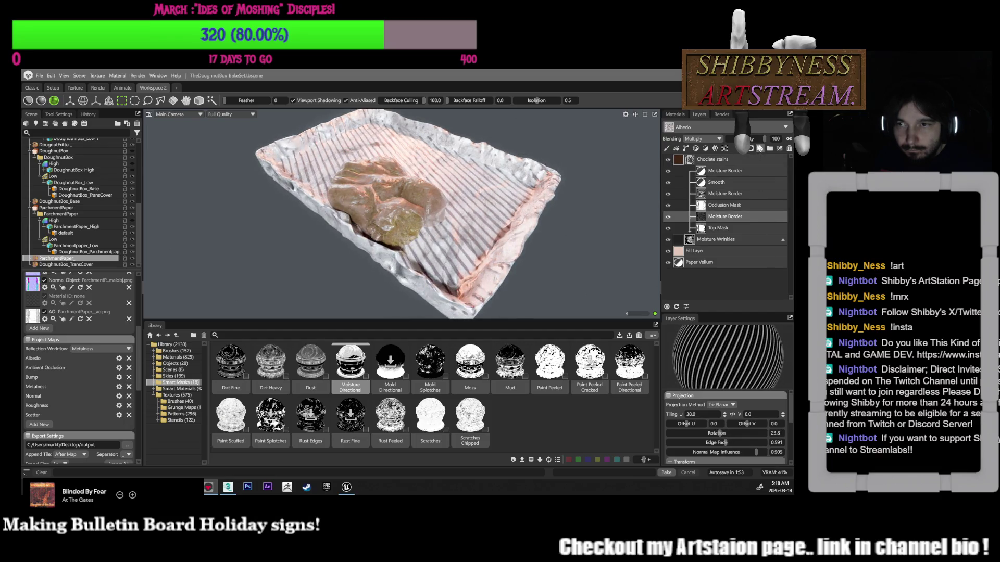
drag(764, 139, 761, 140)
mouse_move(500, 203)
mouse_down()
mouse_move(573, 200)
mouse_move(585, 271)
mouse_up()
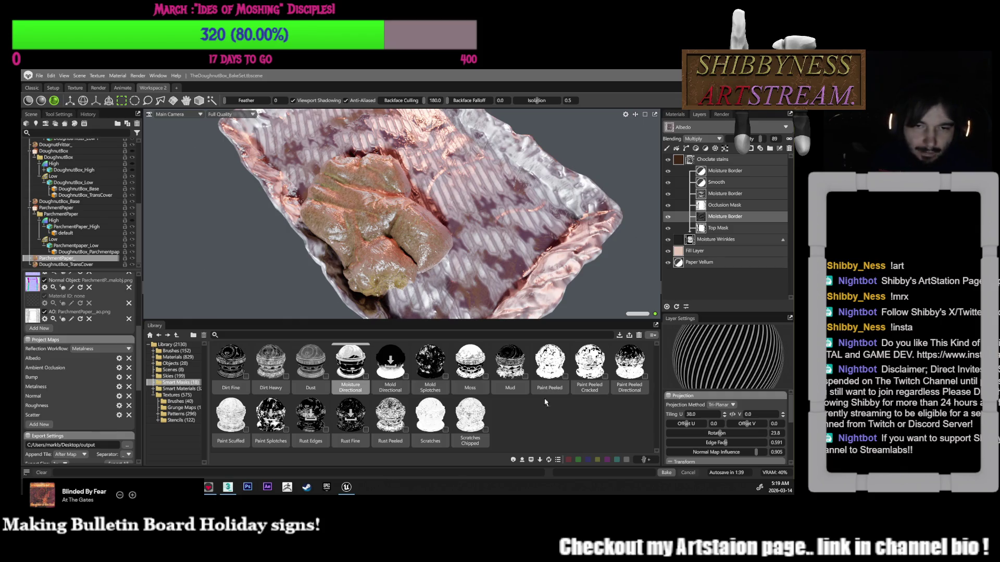
Set the stripe rotation to 0 and Tiling V to 0.4, with Tiling U at 48.0
drag(464, 224, 462, 196)
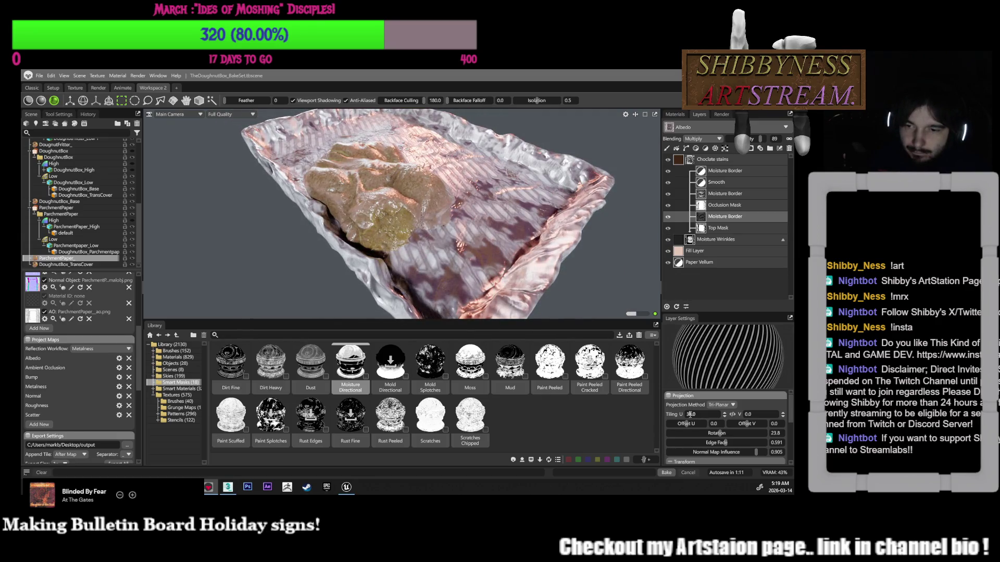
scroll(693, 415, up, 1)
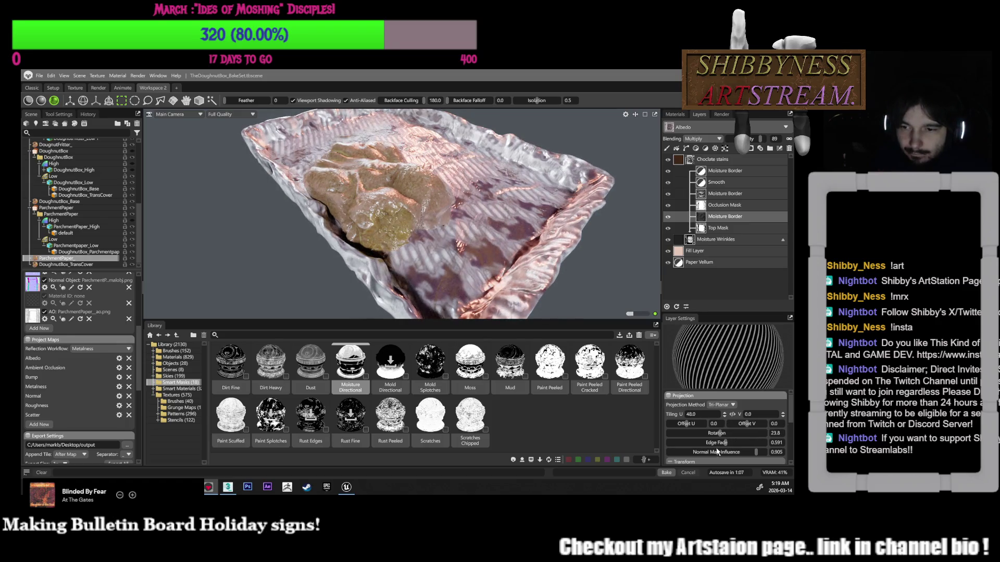
drag(722, 433, 718, 433)
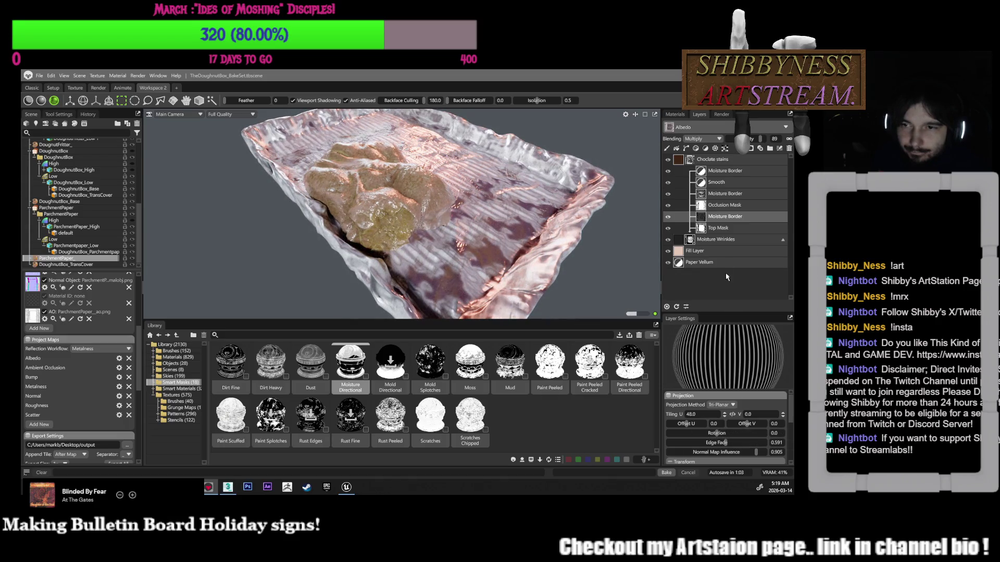
drag(760, 139, 768, 138)
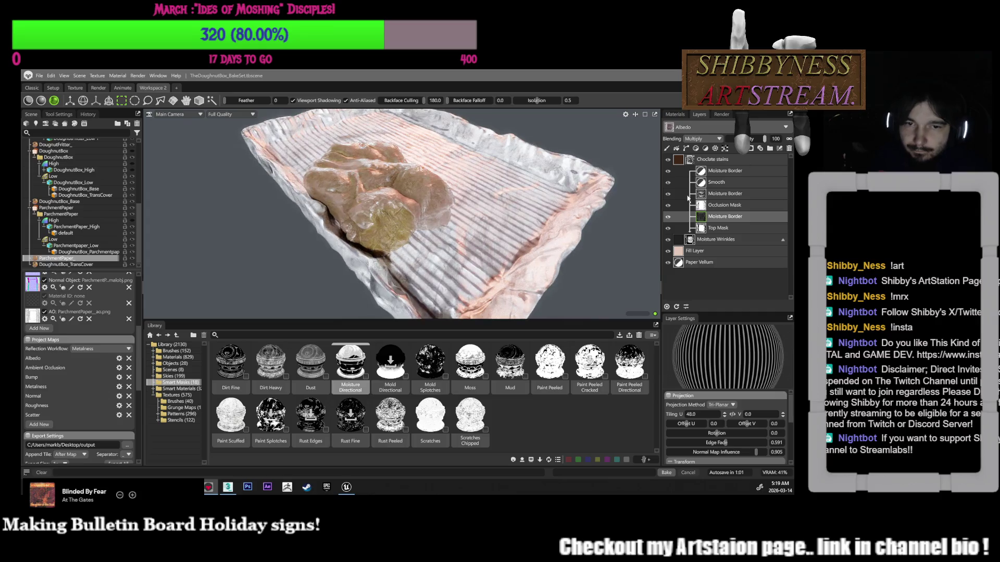
middle_drag(594, 261, 612, 247)
drag(614, 258, 610, 258)
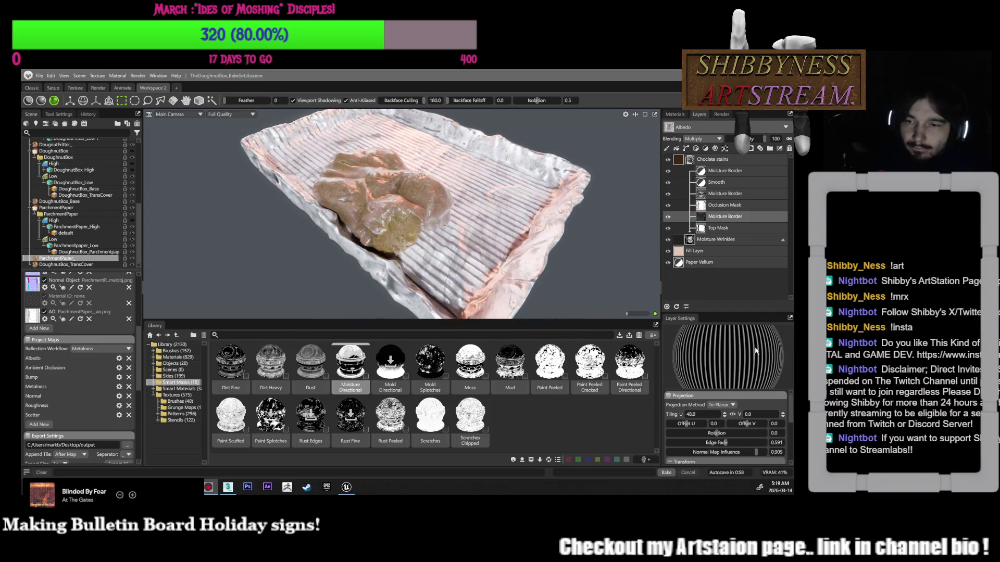
click(755, 417)
text(0.1)
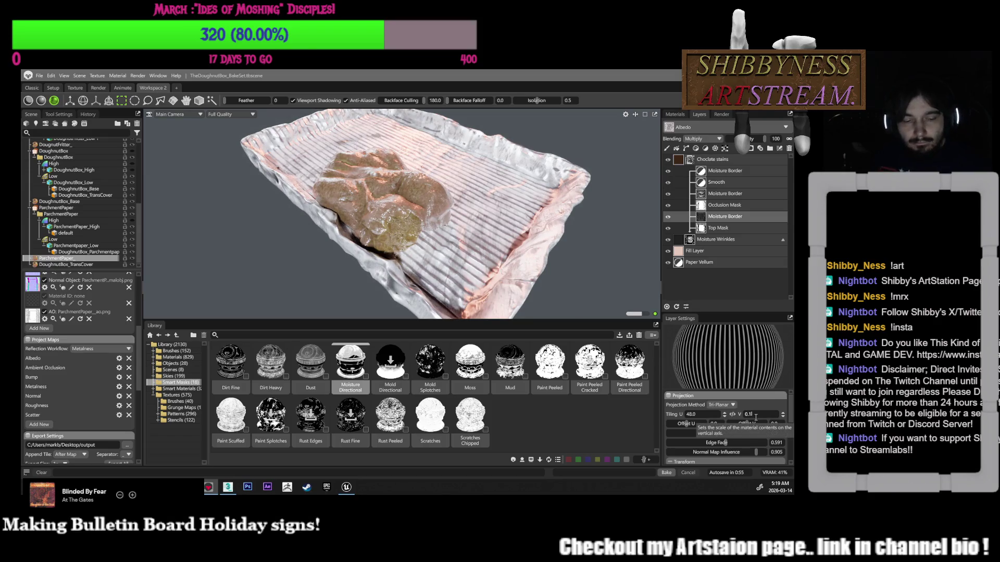
key(Return)
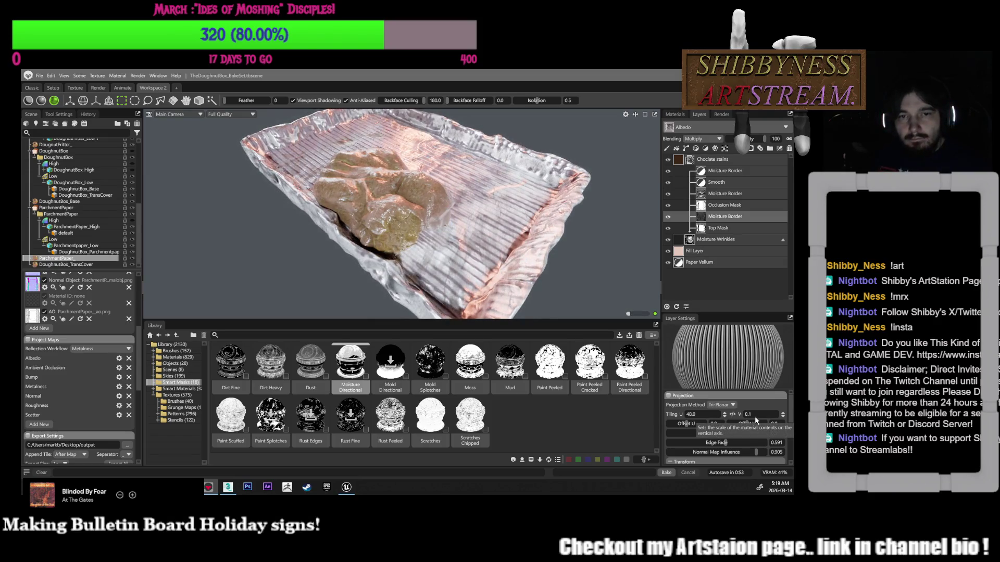
key(BackSpace)
text(4)
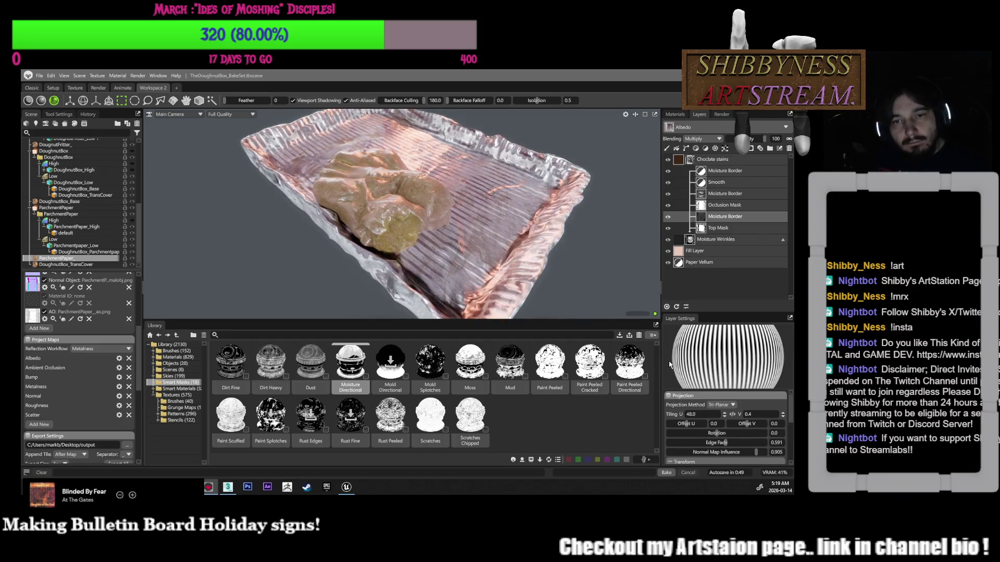
Raise edge fade to 1.0, set layer opacity to 87, and hide the Occlusion Mask to compare
mouse_move(580, 272)
mouse_down()
mouse_move(586, 256)
mouse_move(595, 309)
mouse_move(604, 273)
mouse_move(620, 306)
mouse_up()
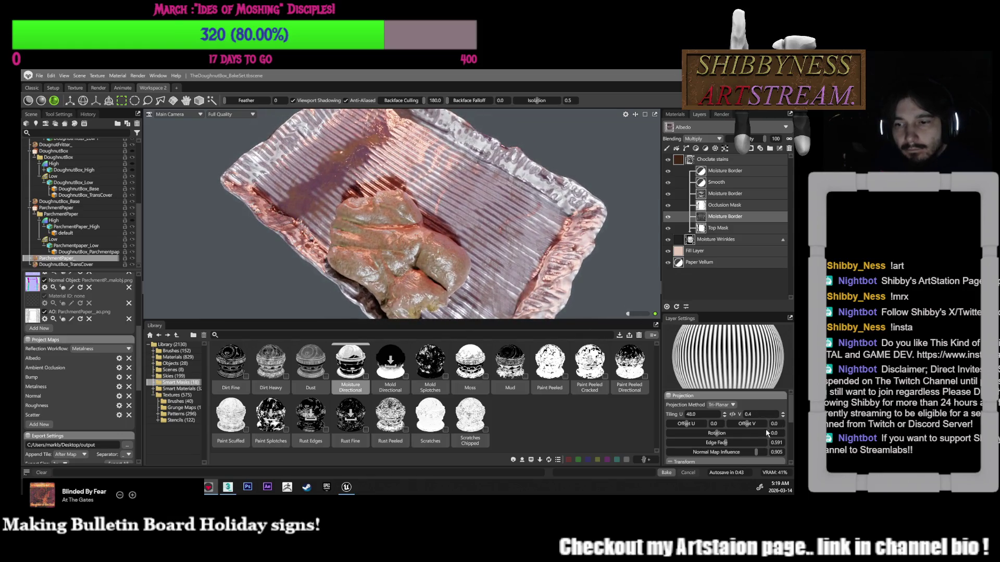
drag(723, 442, 758, 442)
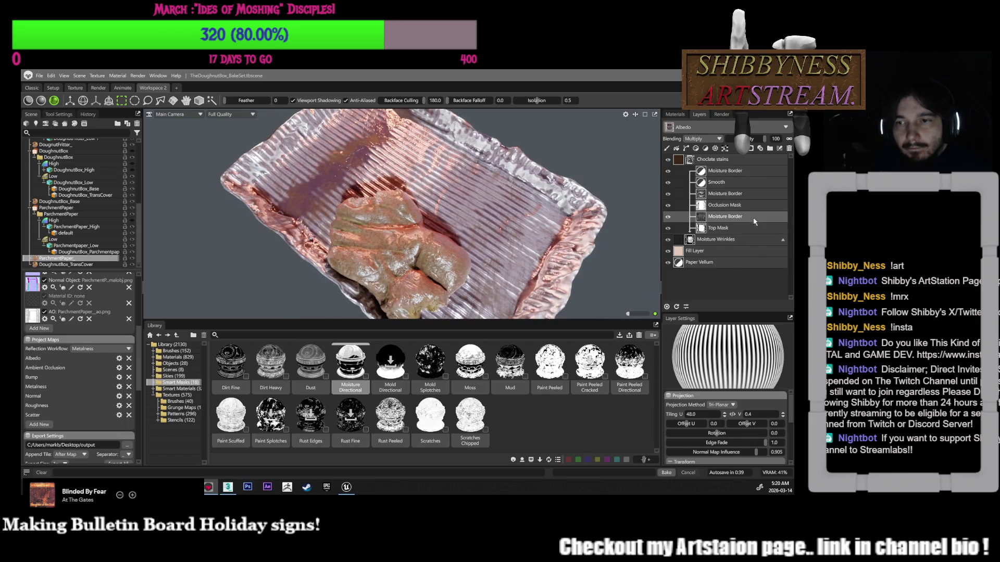
drag(770, 138, 761, 140)
mouse_move(599, 156)
mouse_down()
mouse_move(641, 184)
mouse_move(634, 274)
mouse_move(641, 234)
mouse_move(626, 261)
mouse_up()
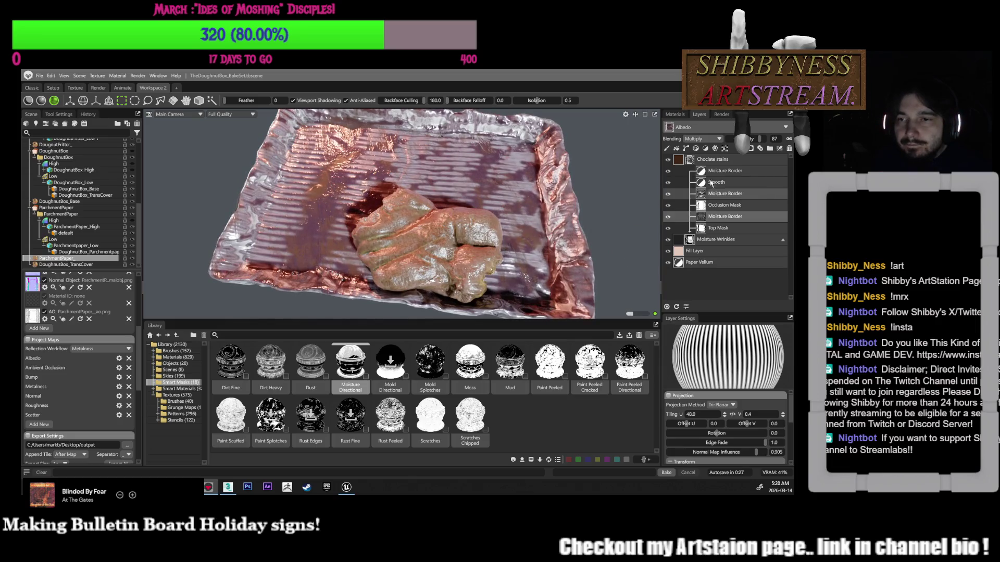
click(724, 205)
click(668, 206)
Re-enable the Occlusion Mask and trial Add, Multiply, Overlay, then Screen blending at about 53 opacity
click(668, 206)
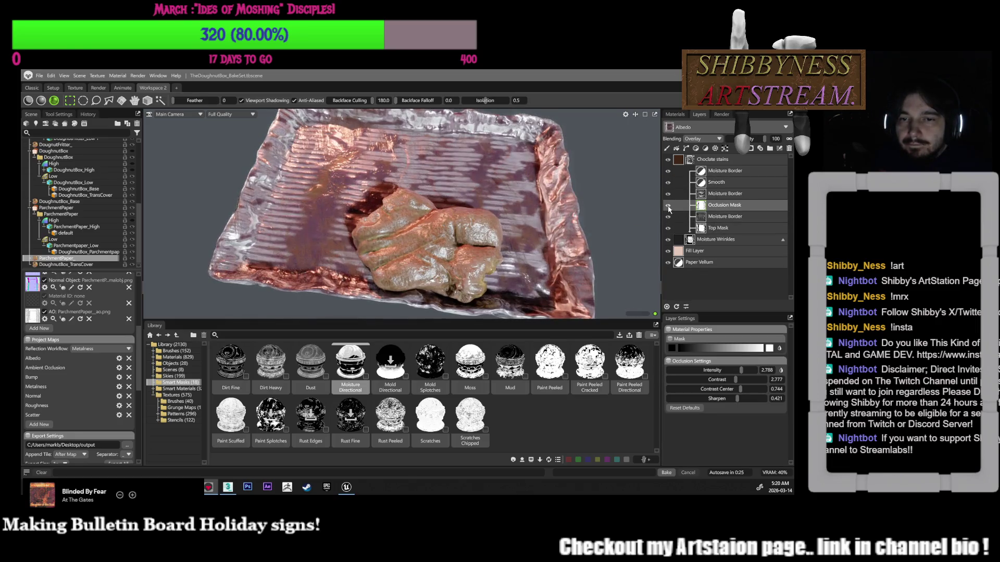
click(712, 140)
click(696, 154)
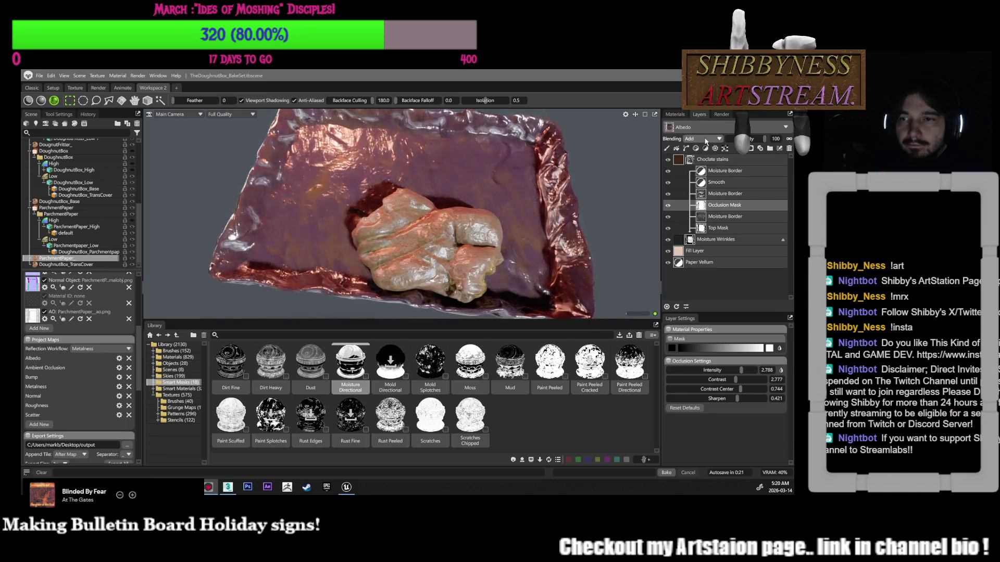
click(703, 139)
click(704, 161)
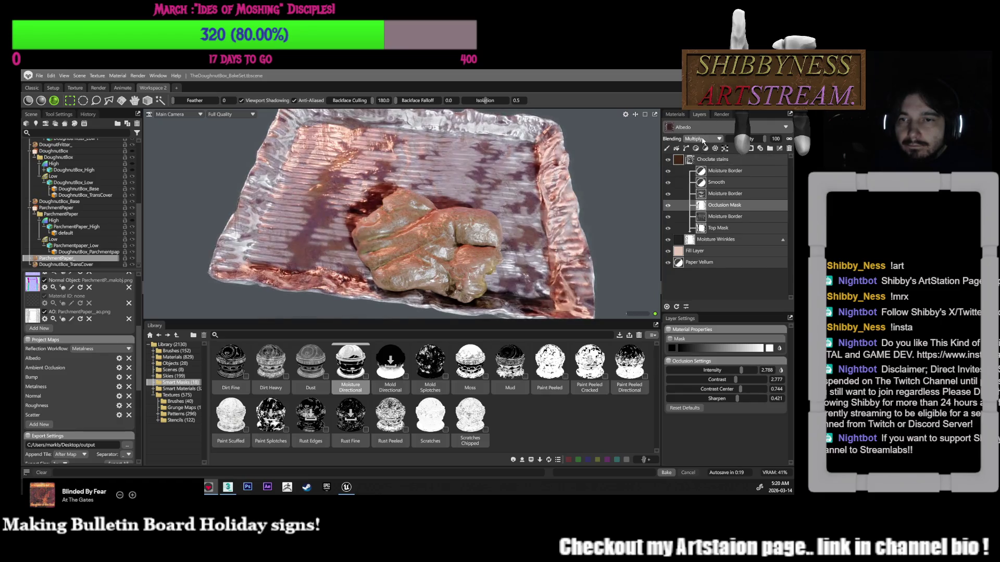
click(702, 139)
click(699, 168)
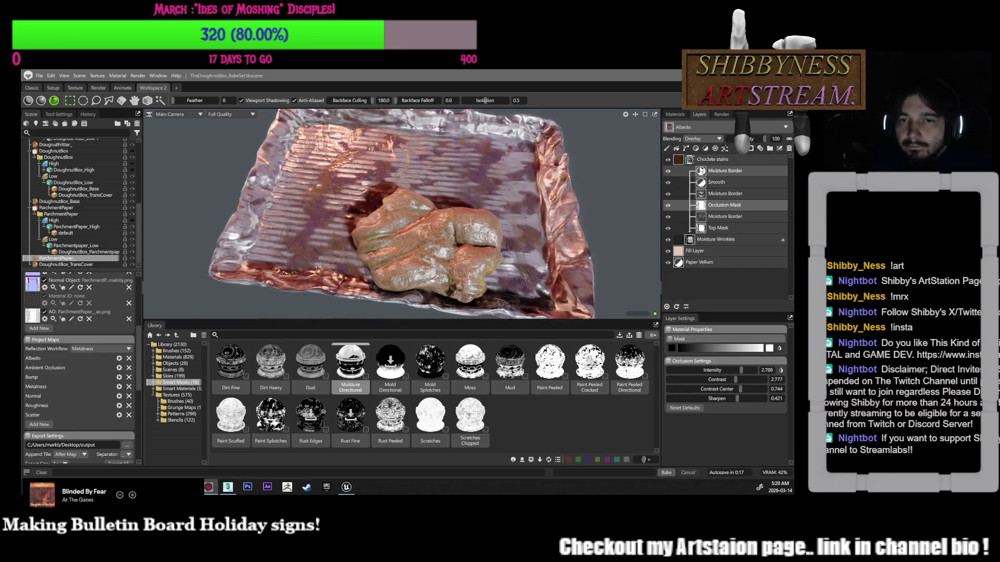
click(708, 139)
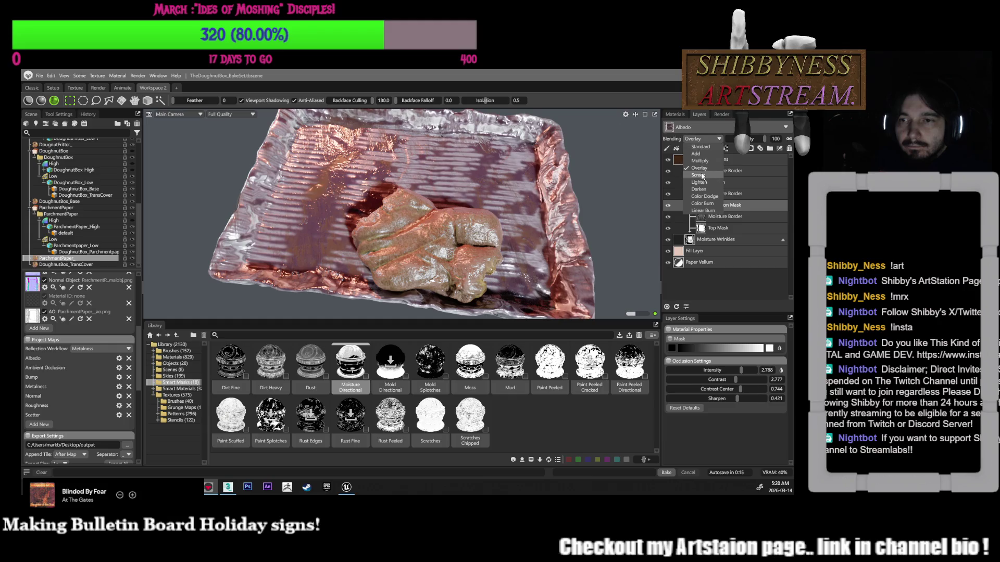
click(702, 176)
mouse_move(764, 139)
mouse_down()
mouse_move(746, 139)
mouse_move(762, 139)
mouse_up()
Try Lighten and Darken blending, then settle on Color Dodge at 52 opacity
click(707, 139)
click(698, 182)
click(703, 139)
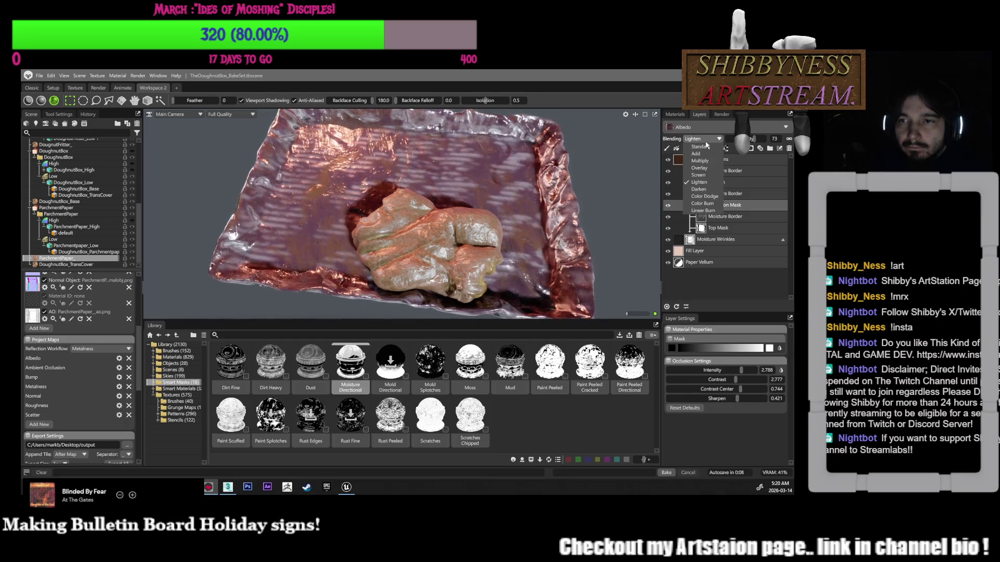
click(701, 190)
drag(761, 139, 733, 139)
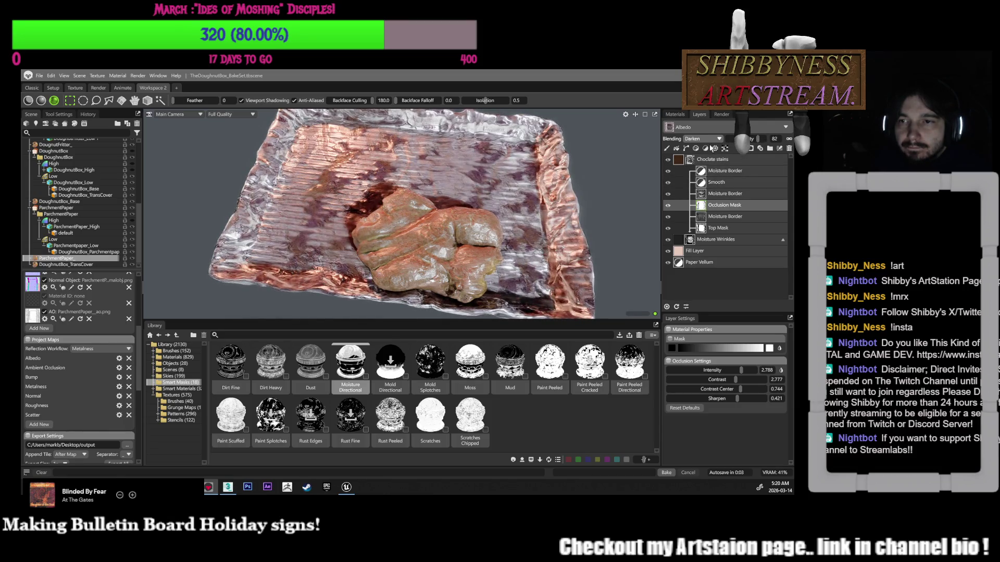
click(707, 139)
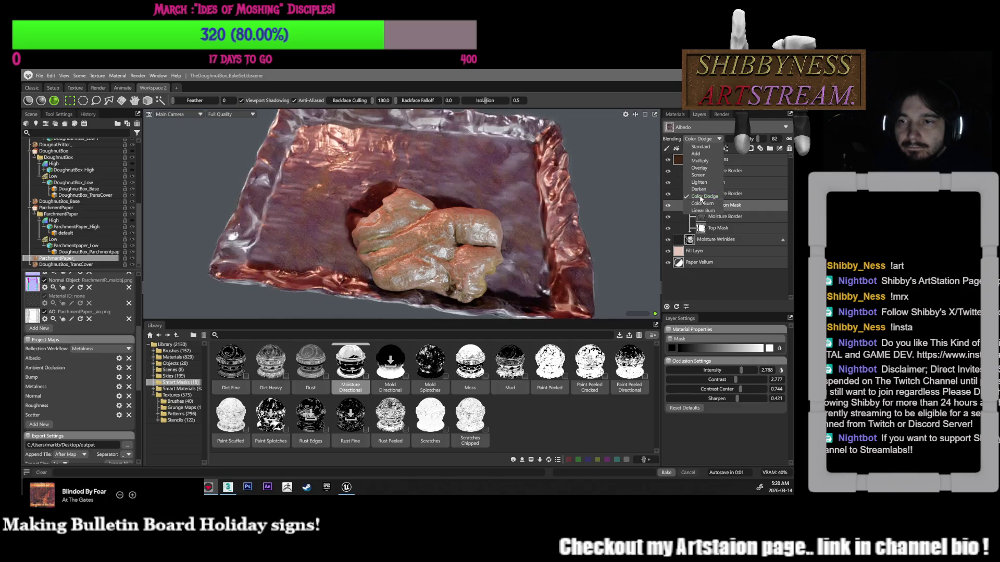
click(701, 197)
drag(729, 142, 719, 143)
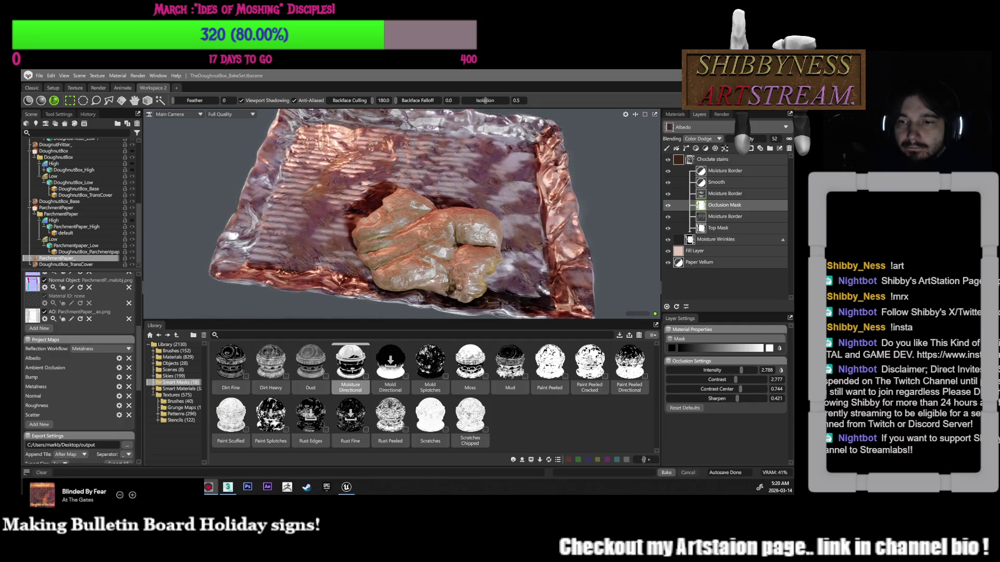
Switch the Choclate stains layer to Add at 100 opacity and lower occlusion mask intensity to 0.313
mouse_move(740, 369)
mouse_down()
mouse_move(711, 369)
mouse_move(743, 369)
mouse_up()
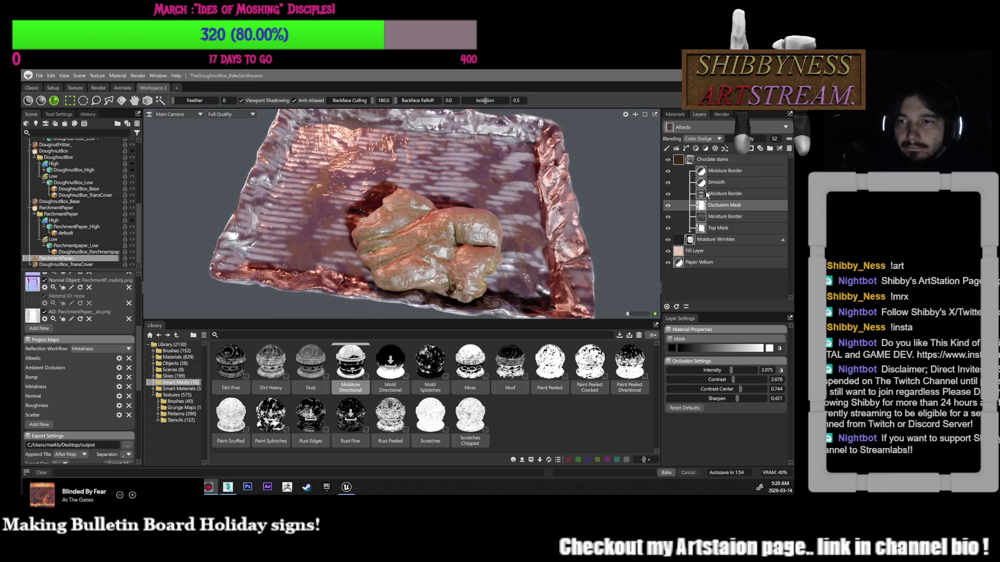
click(700, 139)
click(695, 154)
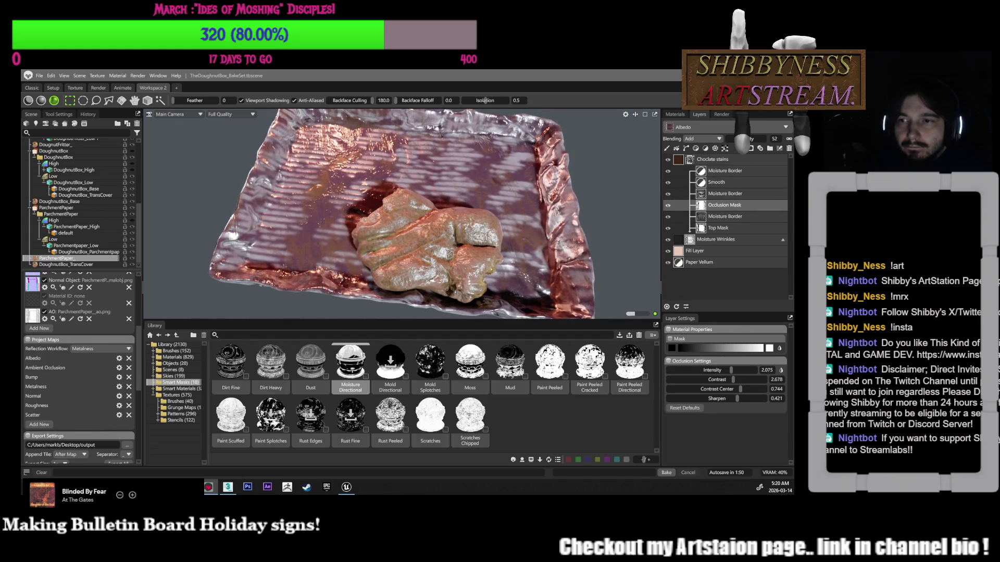
drag(763, 138, 786, 139)
mouse_move(731, 370)
mouse_down()
mouse_move(684, 370)
mouse_move(718, 389)
mouse_move(705, 390)
mouse_move(753, 389)
mouse_move(699, 399)
mouse_move(760, 400)
mouse_up()
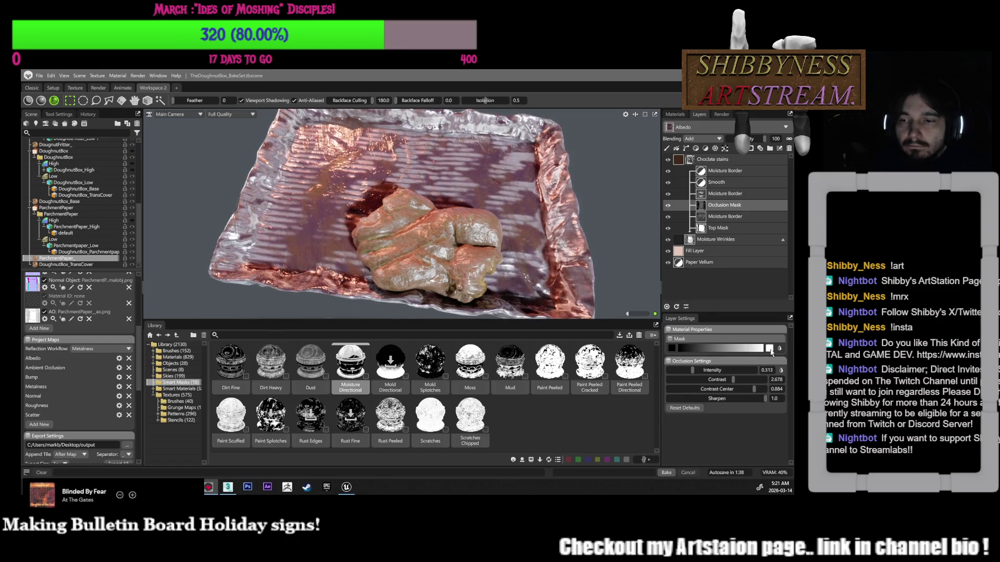
Keep the mask colour white and set the second Moisture Border mask's blending to Multiply
click(770, 349)
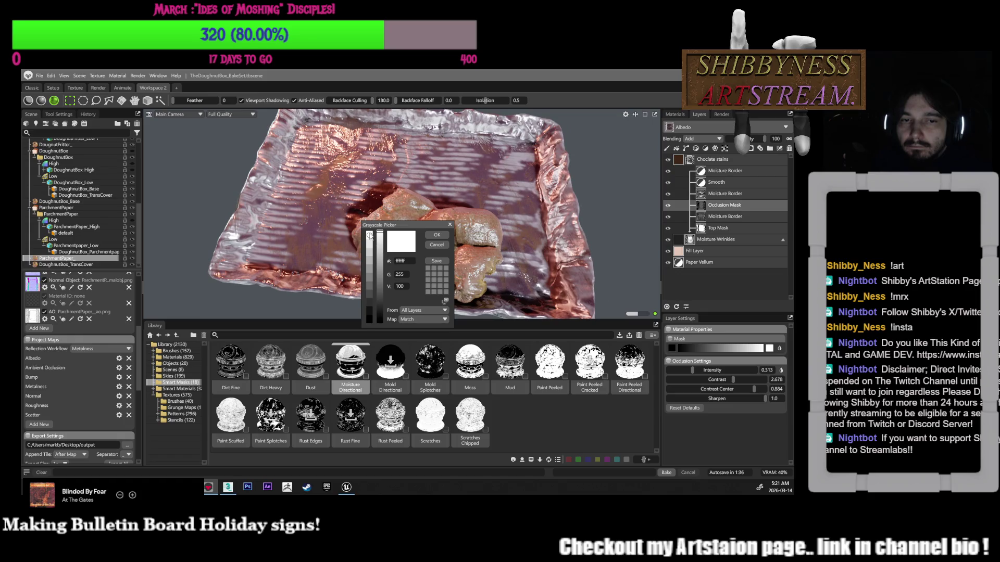
click(441, 233)
mouse_move(607, 253)
mouse_down()
mouse_move(606, 227)
mouse_move(665, 189)
mouse_up()
click(719, 196)
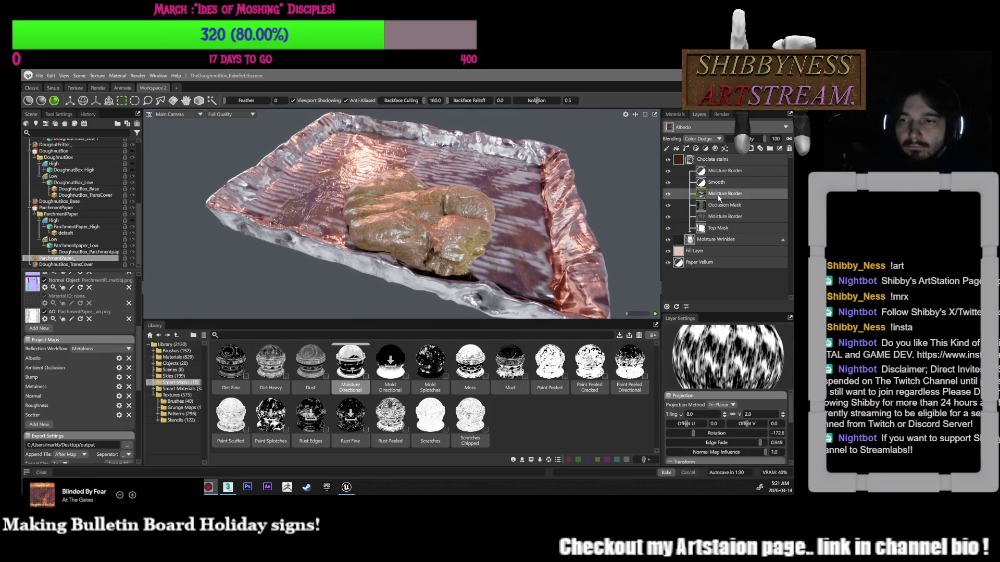
click(701, 139)
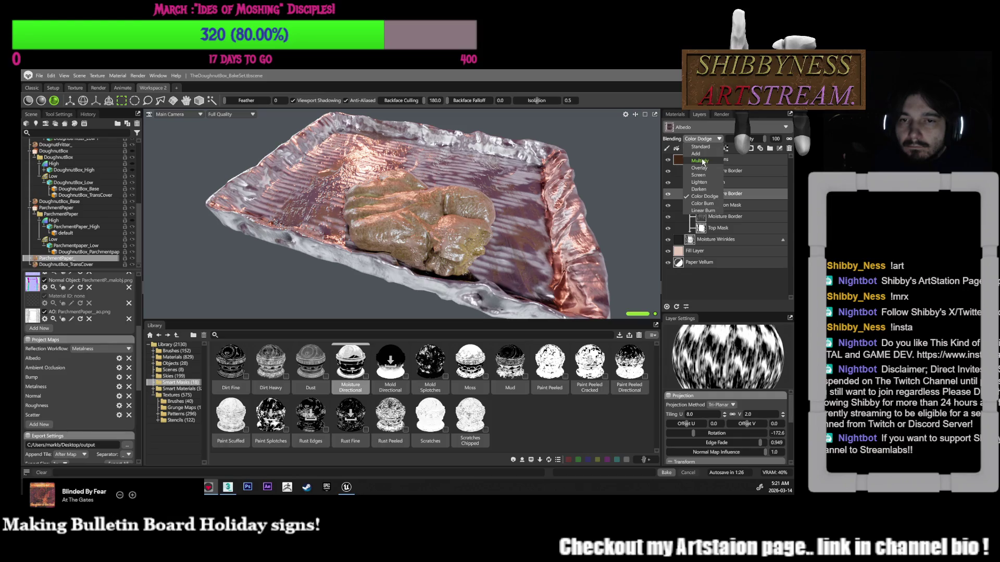
click(701, 161)
Try Add and Screen blending on the mask, then return it to Multiply
mouse_move(520, 224)
mouse_down()
mouse_move(603, 248)
mouse_move(615, 212)
mouse_up()
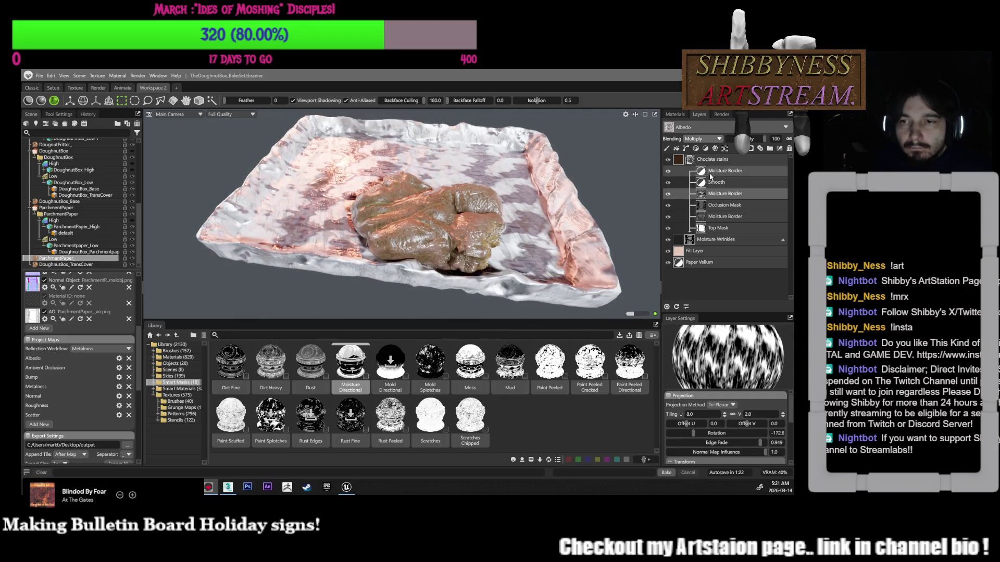
click(701, 139)
click(696, 154)
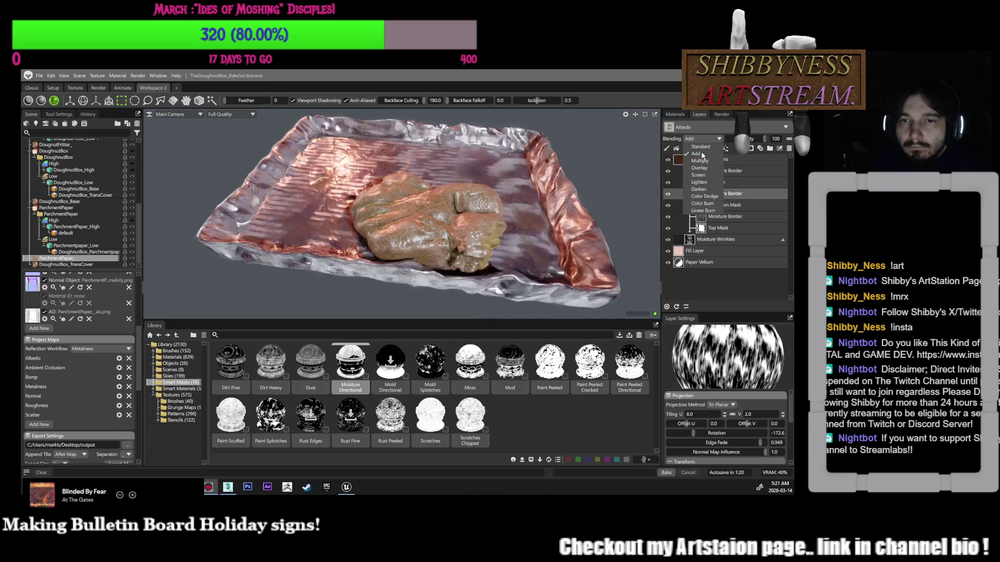
drag(612, 181, 627, 181)
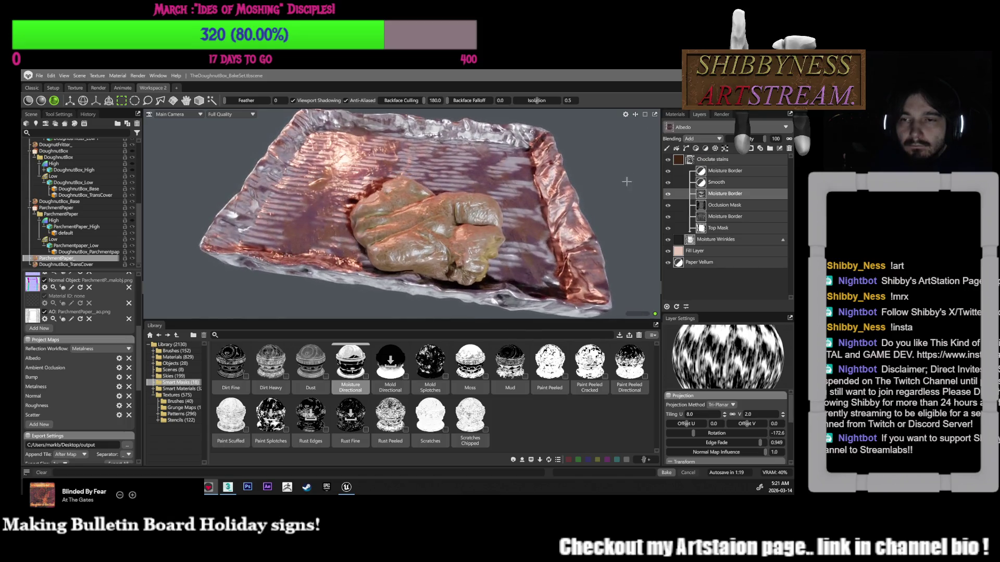
click(703, 138)
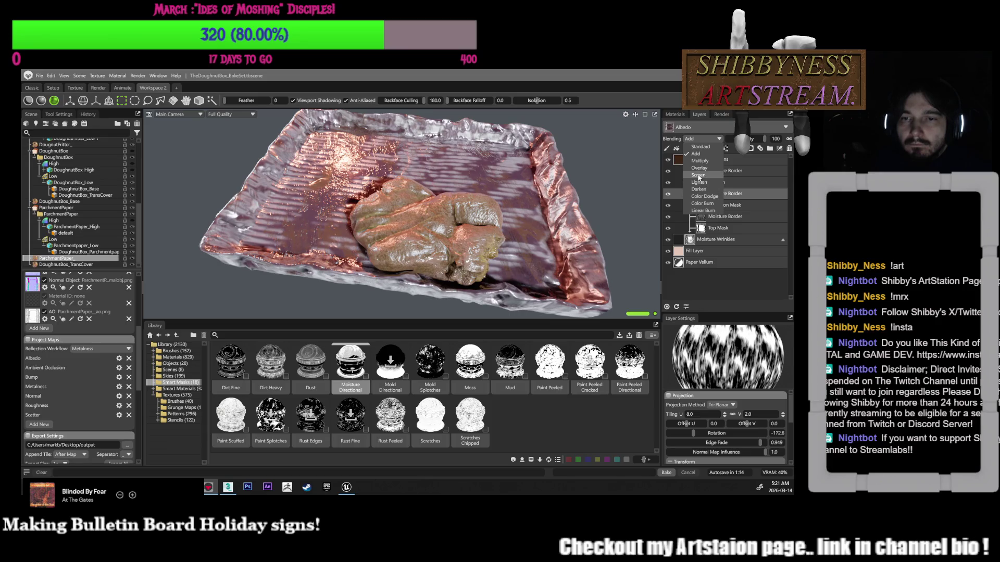
click(698, 175)
click(695, 141)
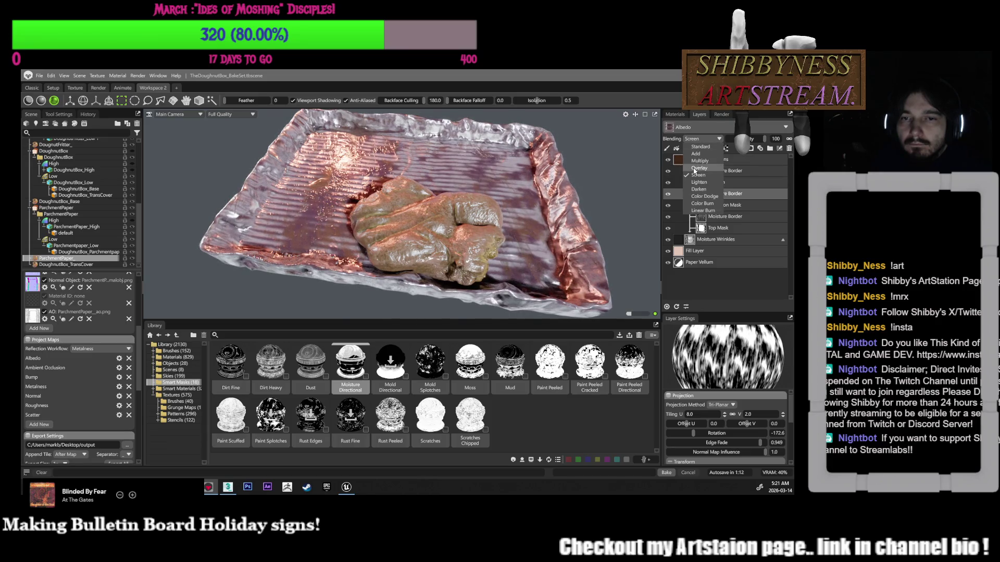
click(698, 161)
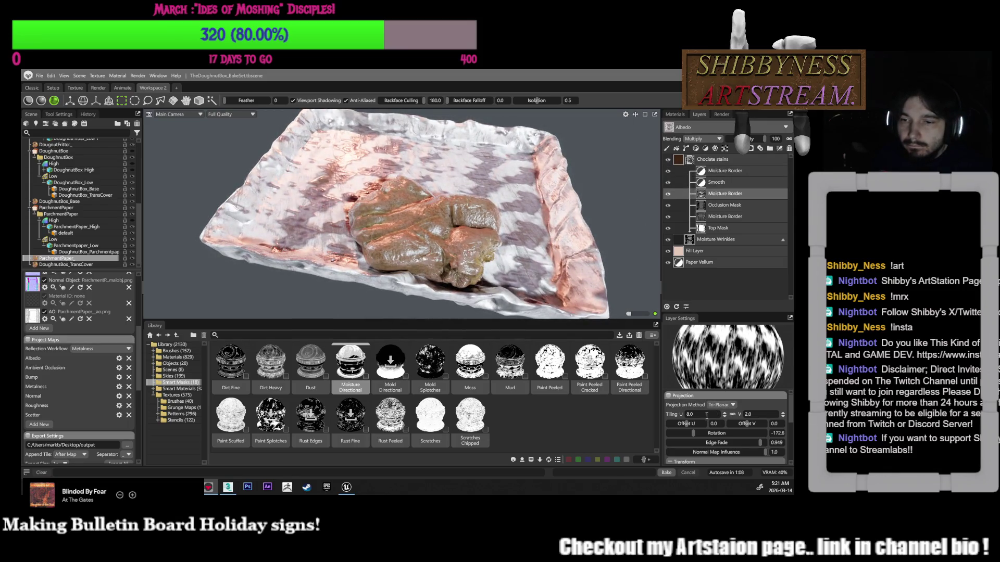
Rotate the mask projection to 17.85 and lower its opacity to 80
drag(693, 432, 717, 433)
mouse_move(770, 139)
mouse_down()
mouse_move(750, 138)
mouse_move(758, 141)
mouse_up()
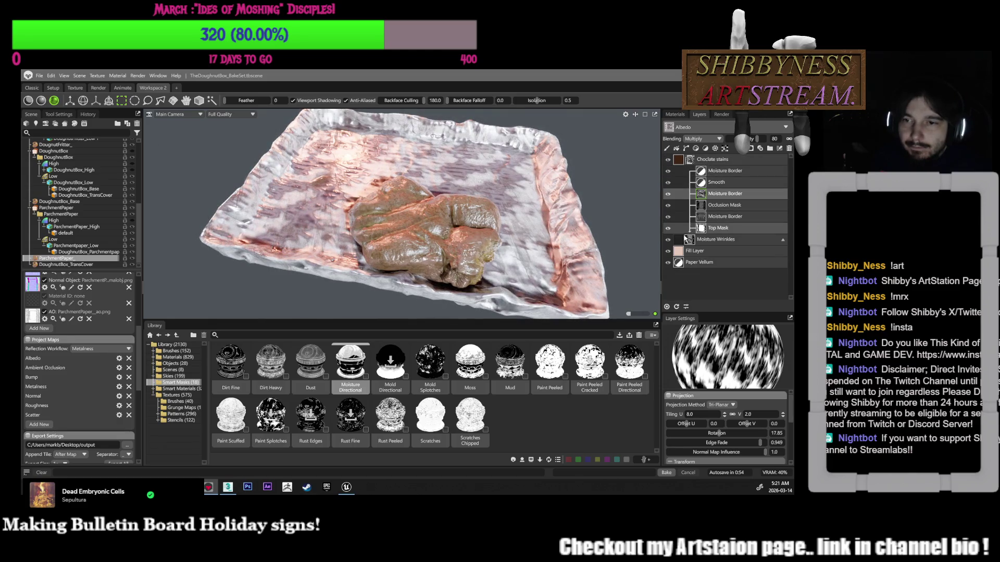
click(680, 241)
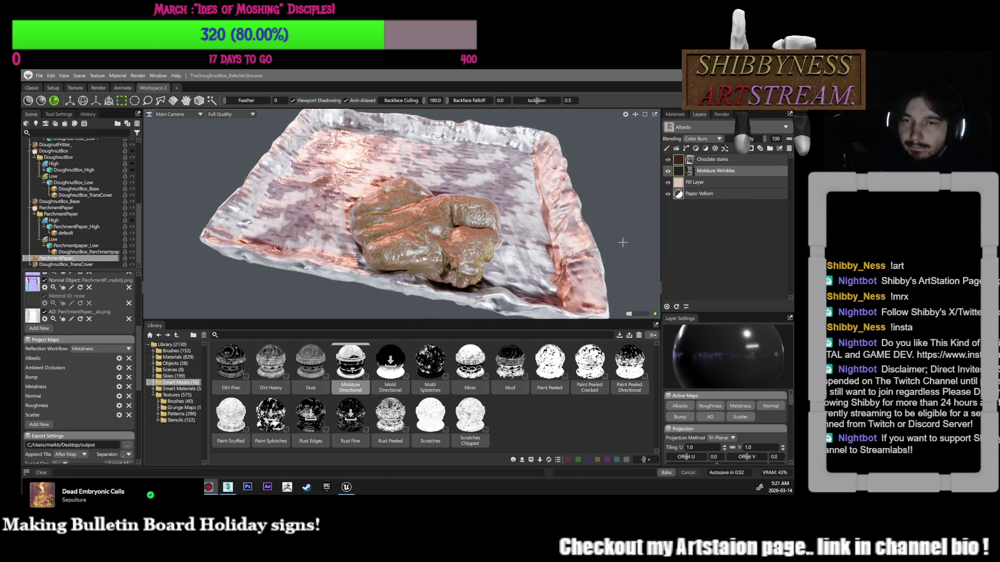
Zoom in on the parchment and lower the Moisture Wrinkles layer's Bump value
alt+drag(623, 243, 640, 256)
scroll(736, 448, down, 1)
scroll(729, 446, down, 5)
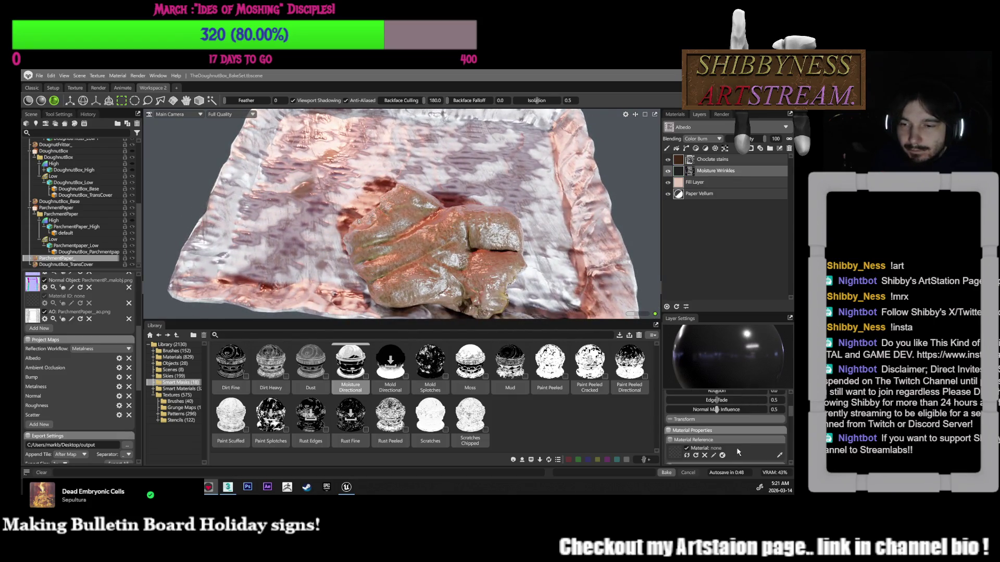
scroll(709, 442, down, 4)
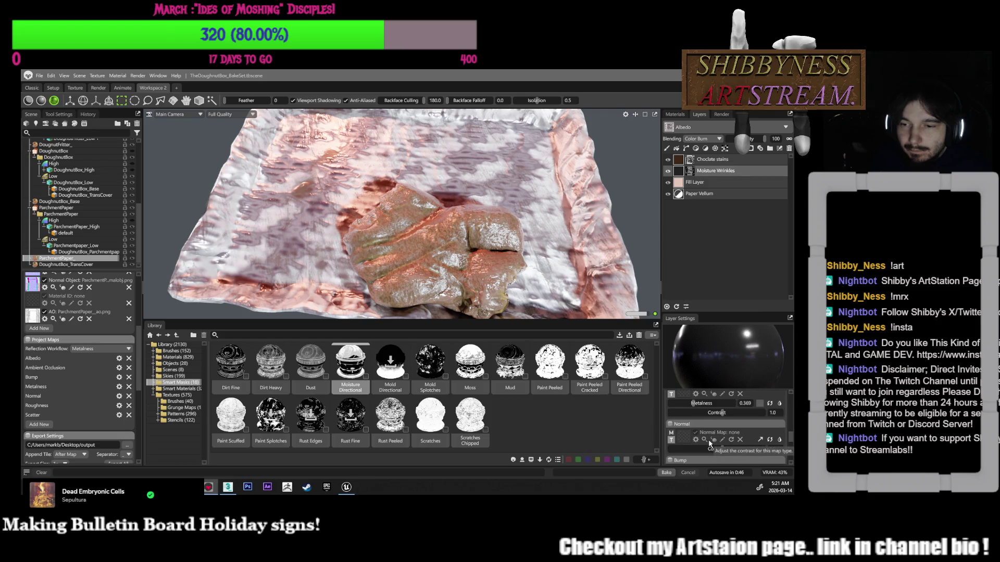
scroll(720, 433, up, 1)
mouse_move(716, 428)
mouse_down()
mouse_move(652, 424)
mouse_move(711, 425)
mouse_up()
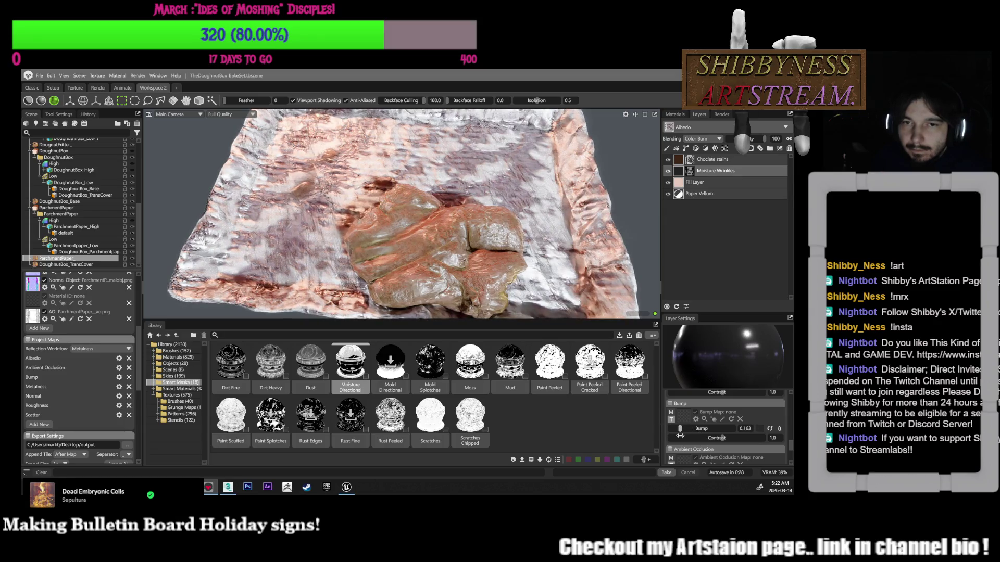
Weaken the Moisture Wrinkles ambient occlusion, checking the parchment from a top-down view
drag(565, 257, 454, 252)
scroll(454, 252, up, 10)
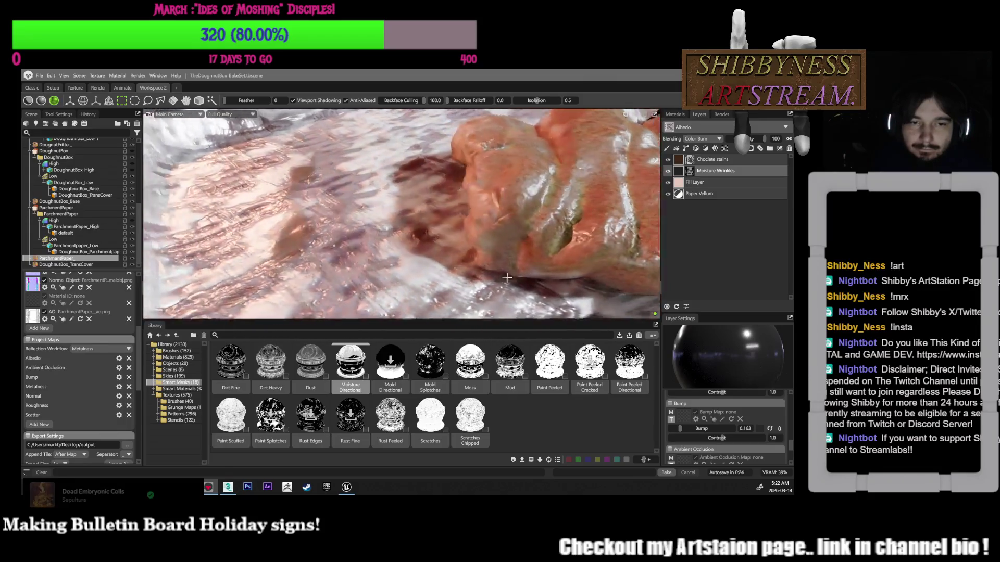
drag(493, 226, 527, 278)
scroll(528, 278, down, 5)
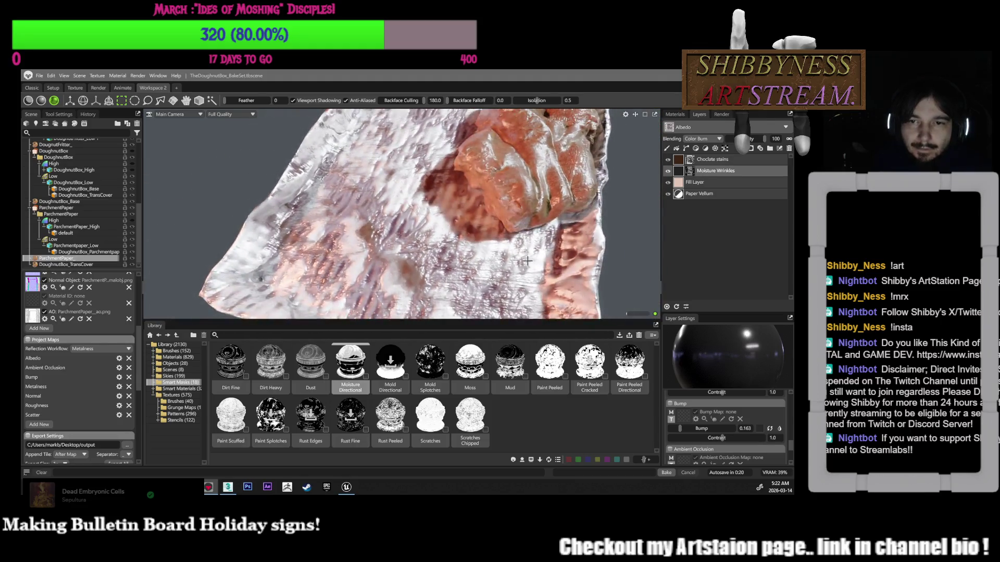
scroll(714, 417, down, 2)
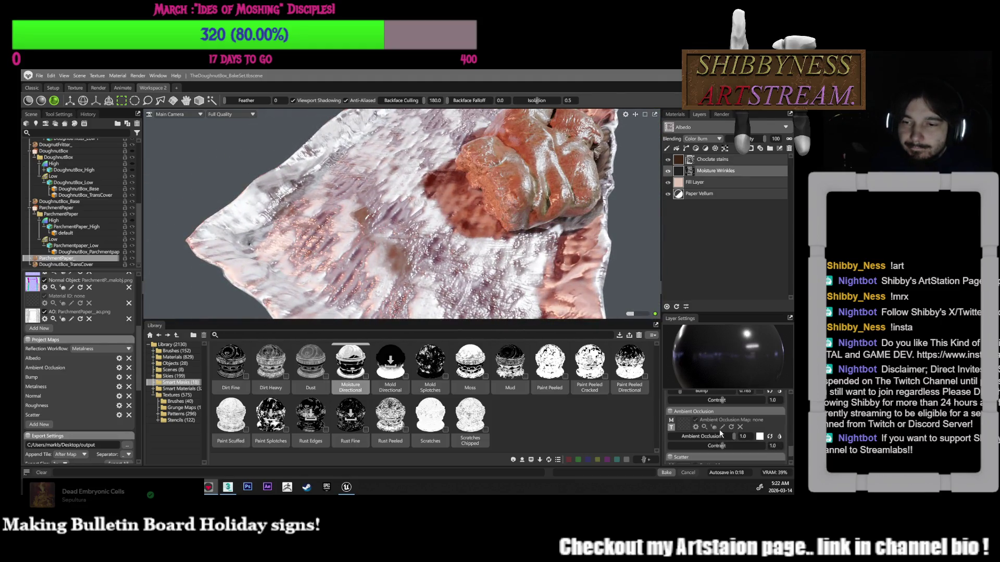
mouse_move(732, 437)
mouse_down()
mouse_move(684, 440)
mouse_move(727, 444)
mouse_up()
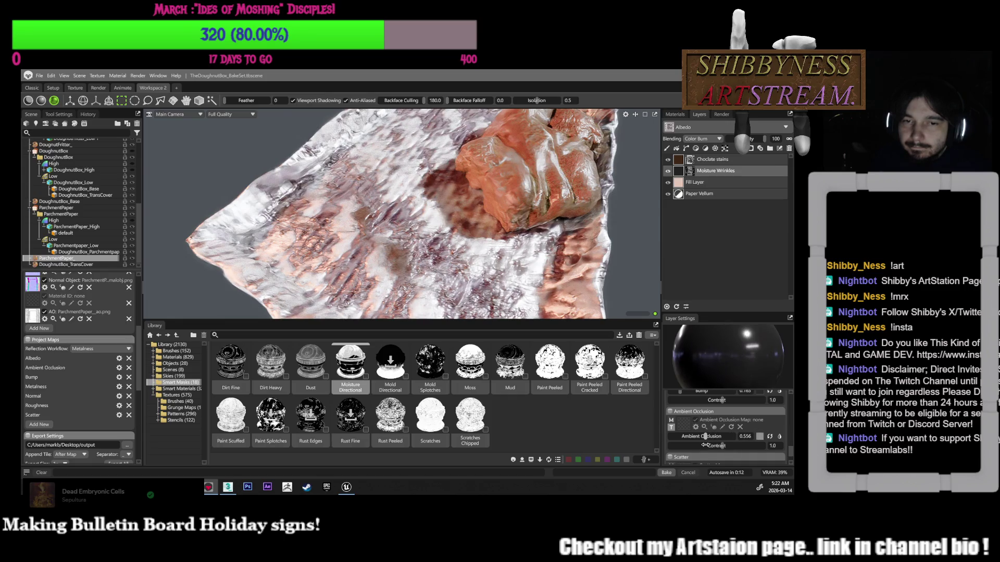
scroll(546, 290, down, 5)
drag(546, 290, 472, 263)
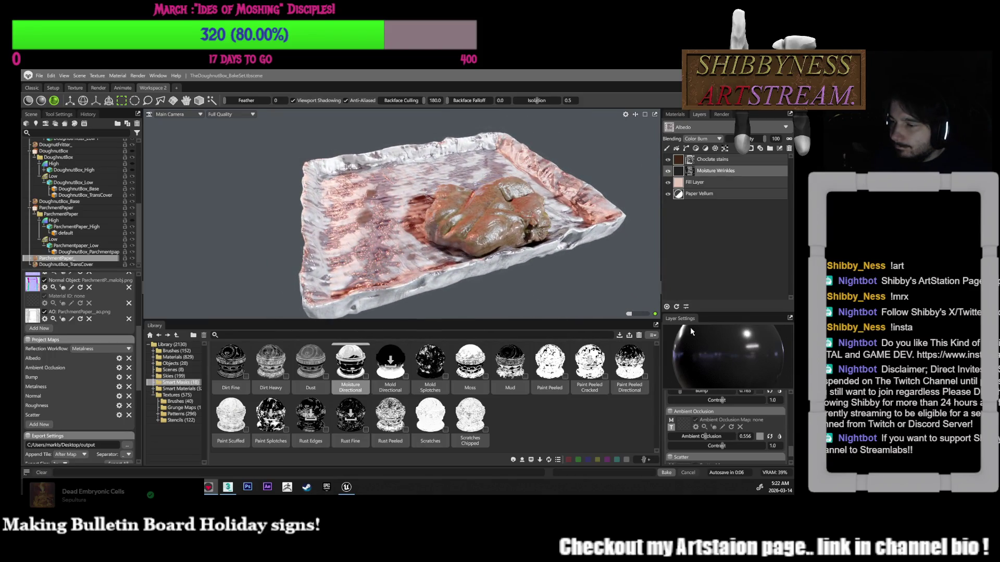
scroll(708, 414, up, 2)
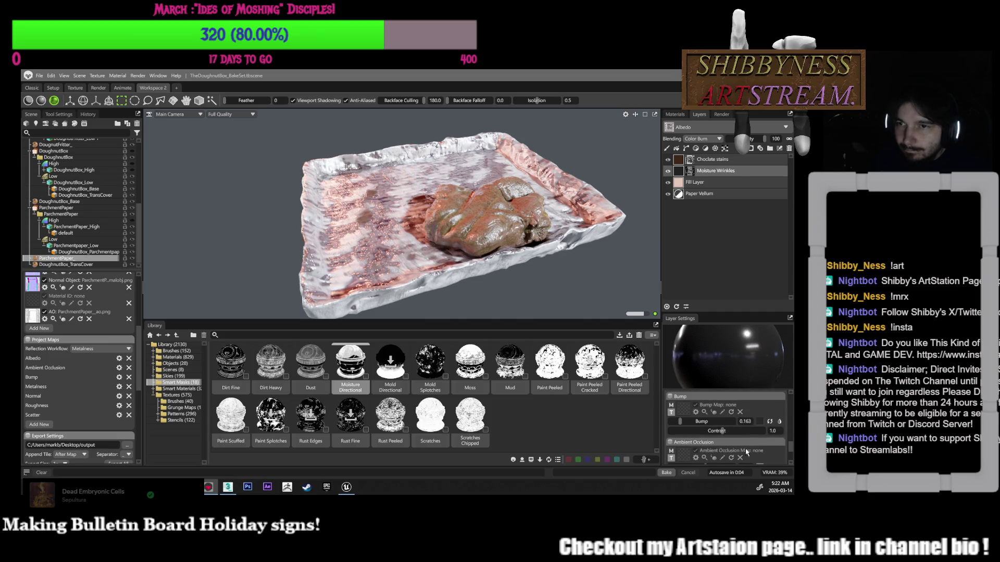
Toggle the Fill Layer off and on to compare the parchment
click(682, 183)
click(667, 182)
click(668, 182)
scroll(733, 456, down, 5)
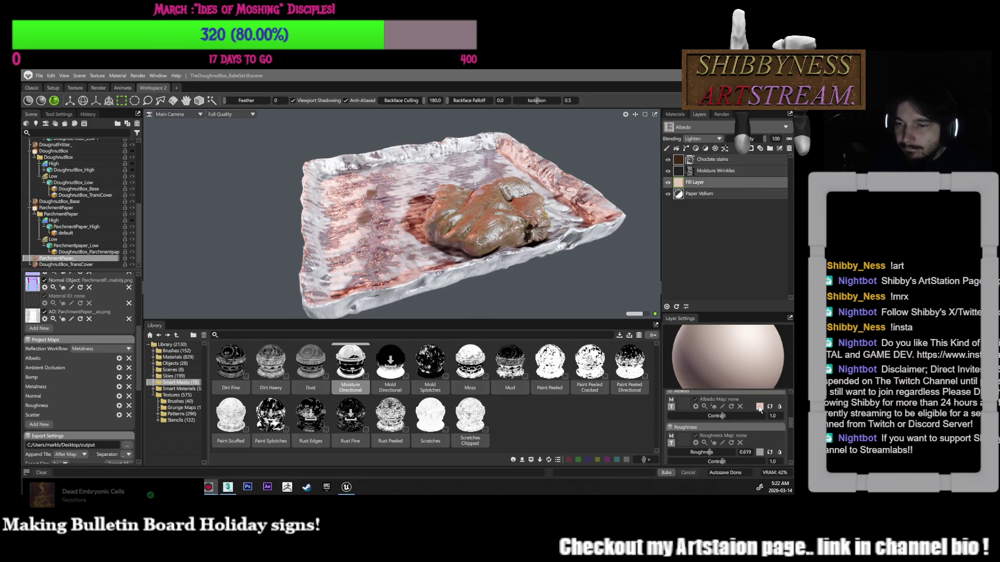
Raise the Fill Layer's albedo contrast and compare the tray with Paper Vellum toggled
drag(723, 417, 748, 417)
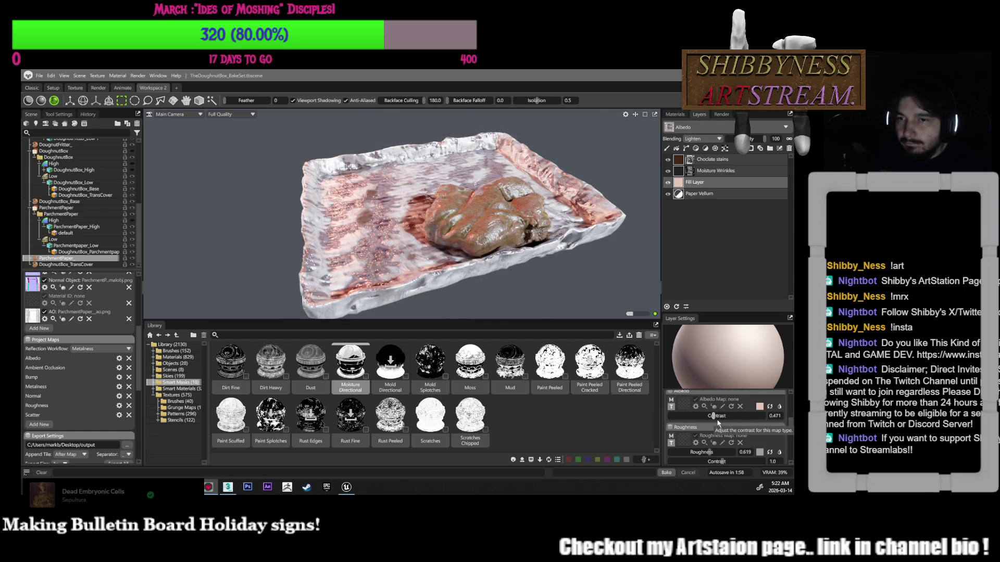
click(667, 194)
click(668, 194)
click(667, 194)
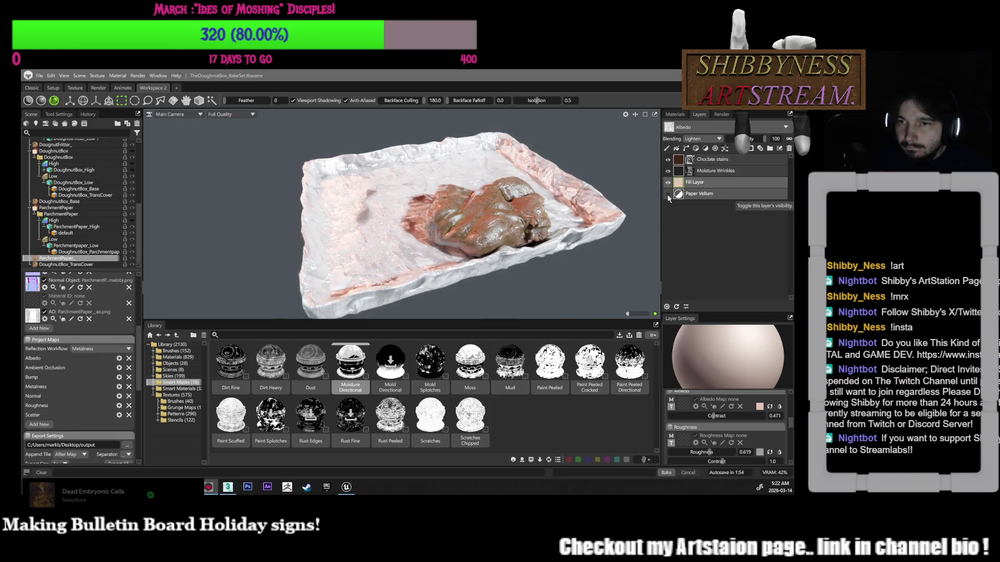
Move the Paper Vellum layer above the Fill Layer and Moisture Wrinkles
click(689, 194)
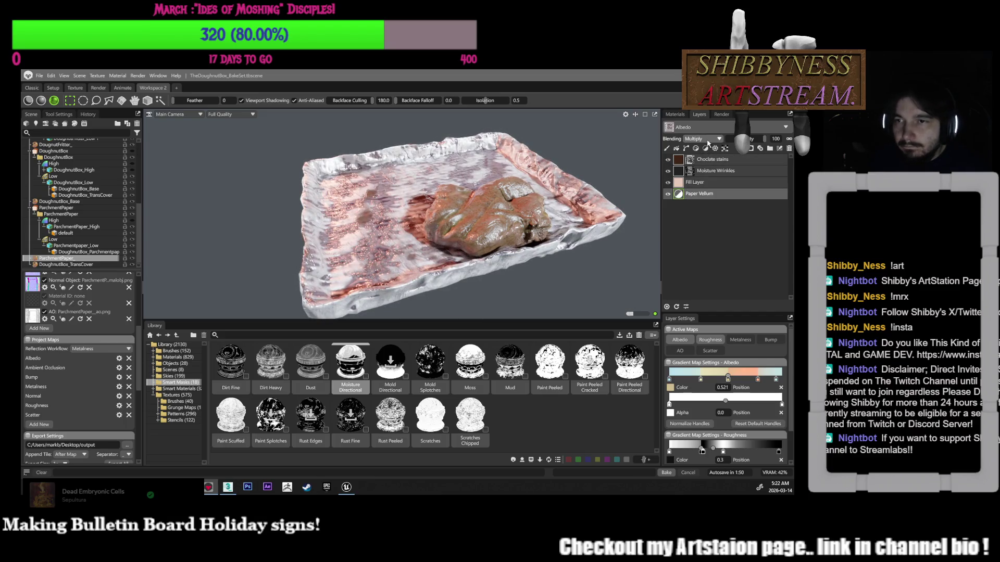
drag(721, 194, 718, 182)
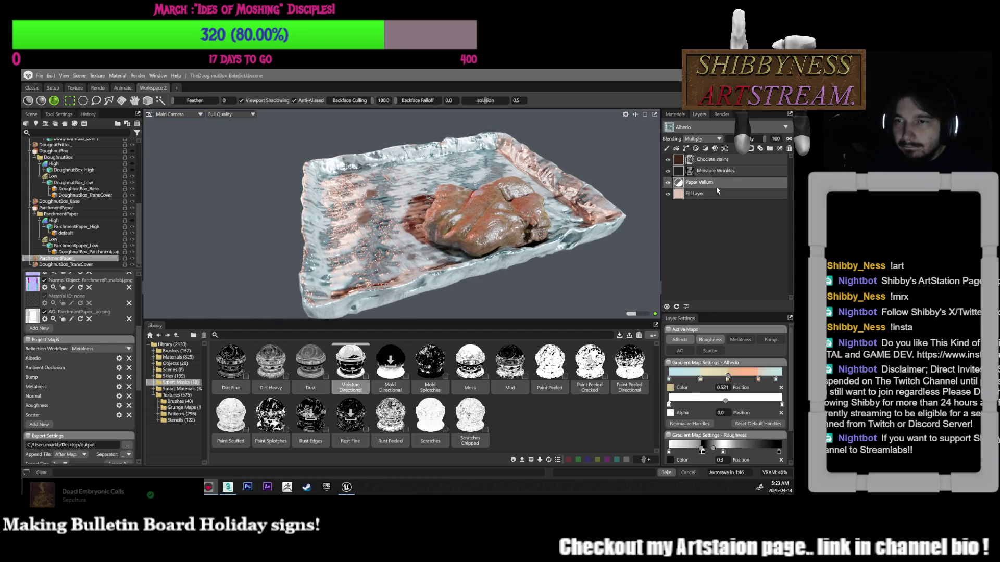
drag(716, 183, 716, 171)
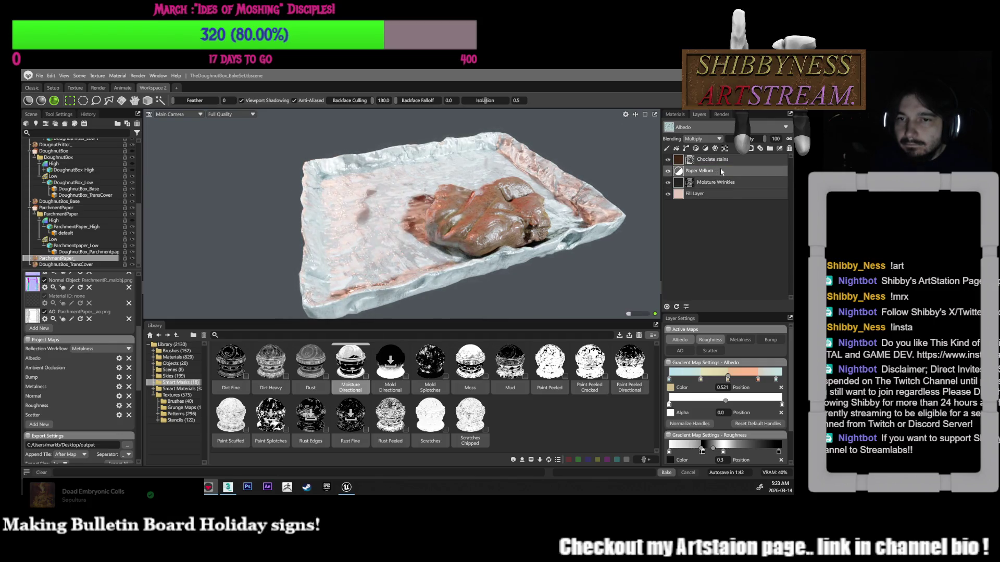
mouse_move(581, 199)
mouse_down()
mouse_move(593, 204)
mouse_move(521, 225)
mouse_move(485, 156)
mouse_move(666, 319)
mouse_up()
scroll(593, 204, up, 3)
Untick Paper Vellum's Roughness map so it no longer affects roughness
click(710, 339)
mouse_move(553, 309)
mouse_down()
mouse_move(598, 264)
mouse_move(634, 274)
mouse_up()
scroll(634, 275, up, 5)
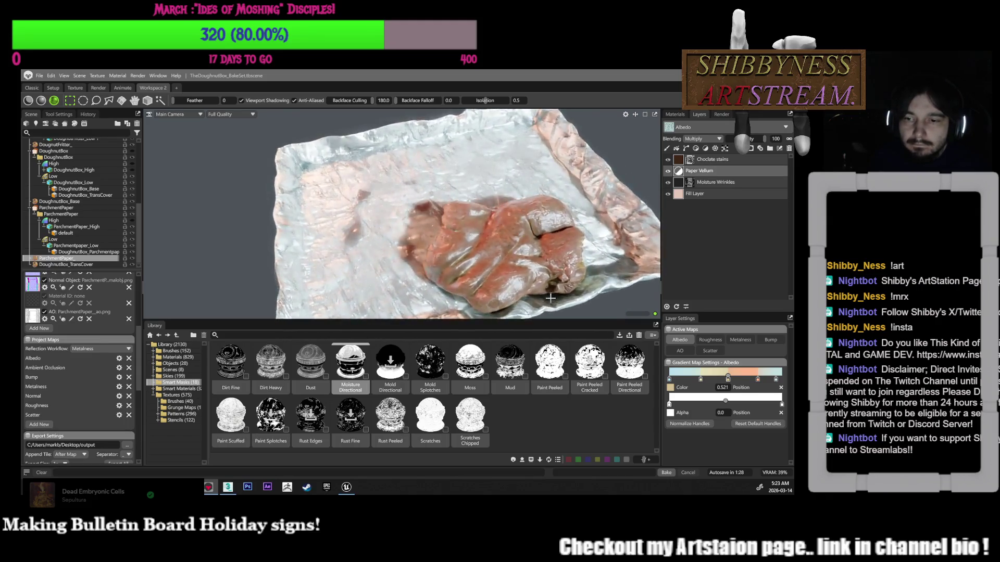
drag(552, 276, 583, 273)
Set the Moisture Wrinkles layer's blending to Multiply
click(712, 194)
click(711, 168)
click(709, 160)
click(706, 170)
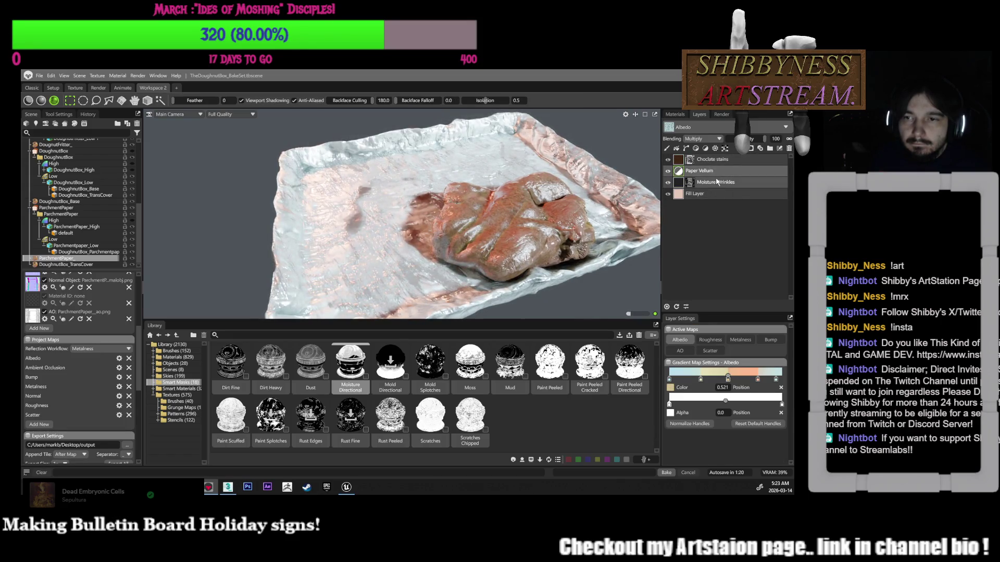
click(715, 182)
click(714, 140)
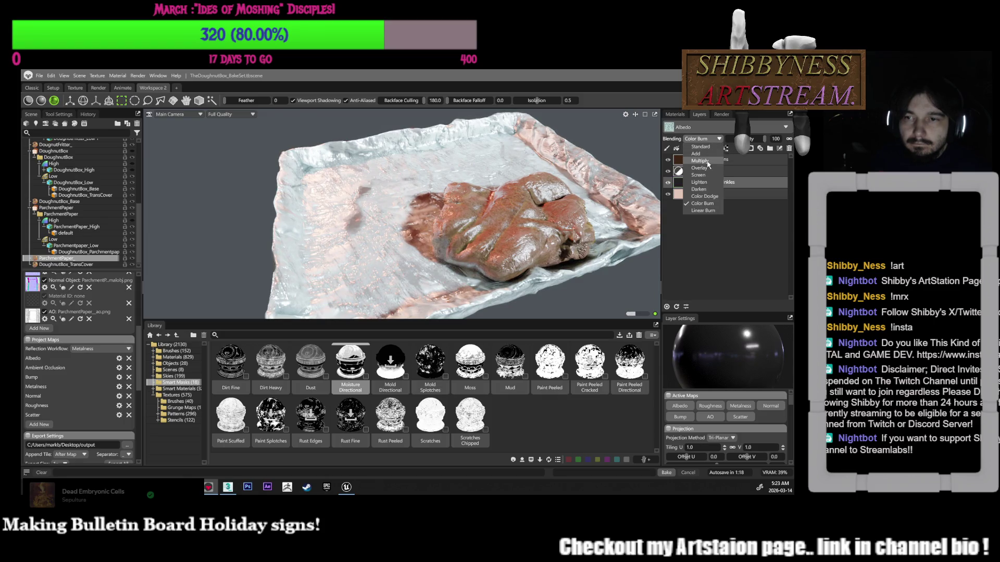
click(699, 161)
click(701, 139)
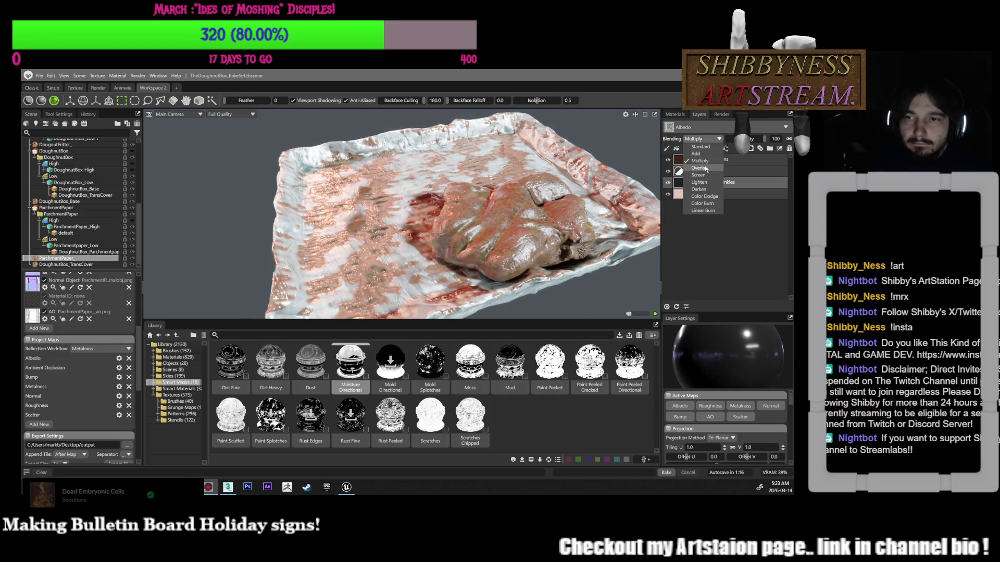
Try Overlay and Screen on Moisture Wrinkles, settling on Darken blending
click(699, 168)
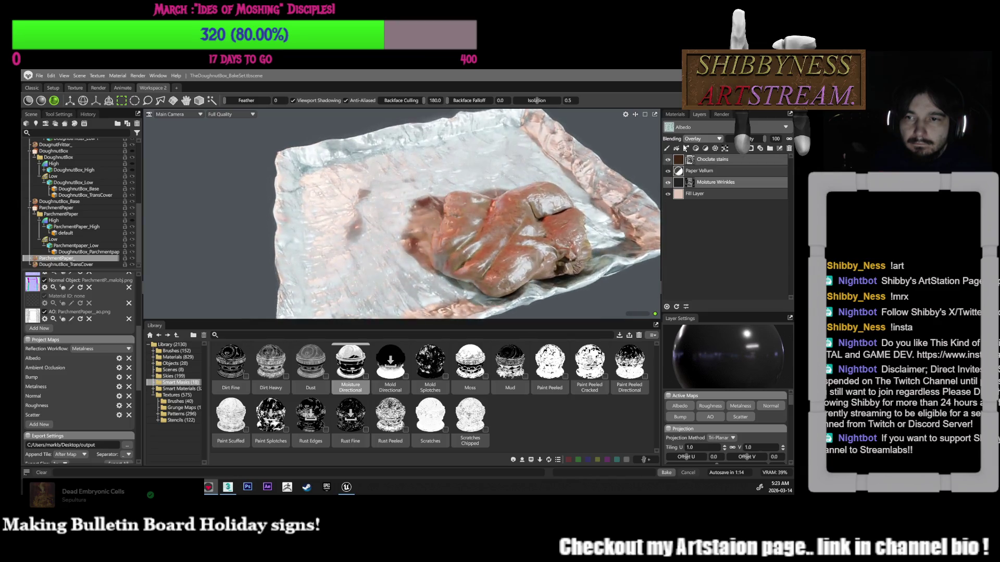
click(701, 139)
click(699, 172)
click(699, 140)
click(699, 187)
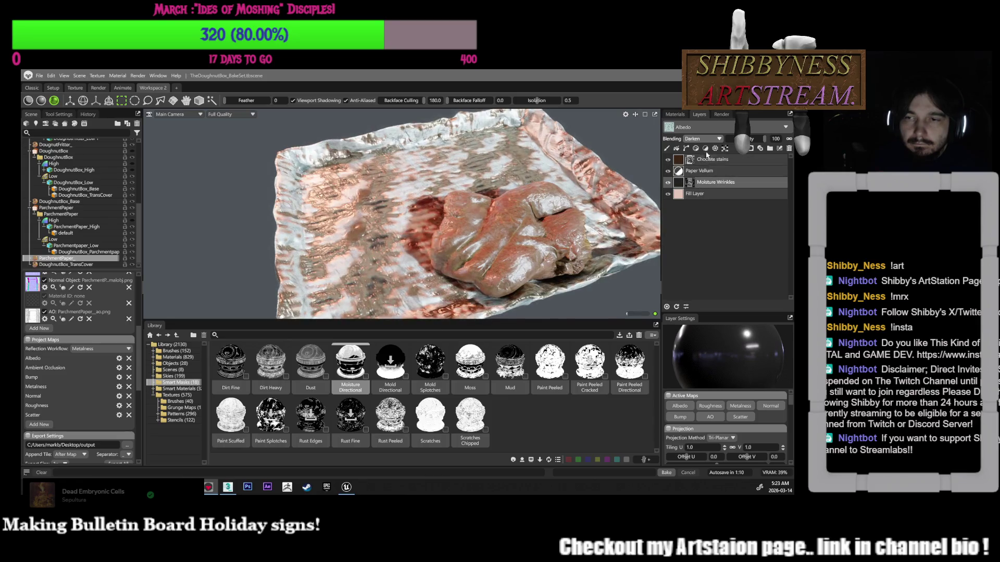
mouse_move(651, 182)
mouse_down()
mouse_move(636, 179)
mouse_move(634, 204)
mouse_up()
Lower the Moisture Wrinkles opacity to about 38 for subtler wrinkle shading
mouse_move(764, 139)
mouse_down()
mouse_move(732, 139)
mouse_move(744, 139)
mouse_up()
mouse_move(628, 201)
mouse_down()
mouse_move(636, 172)
mouse_move(633, 233)
mouse_up()
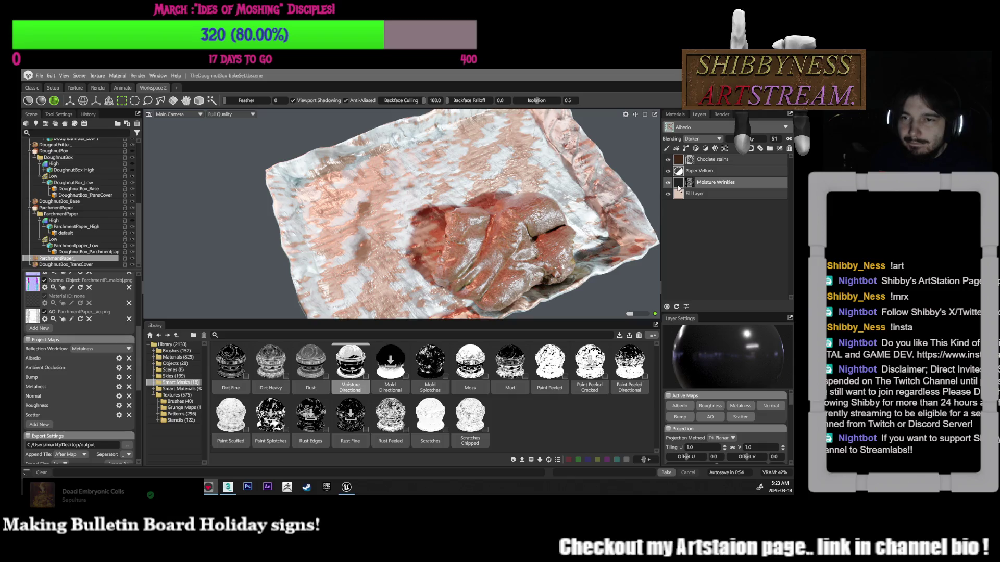
click(731, 139)
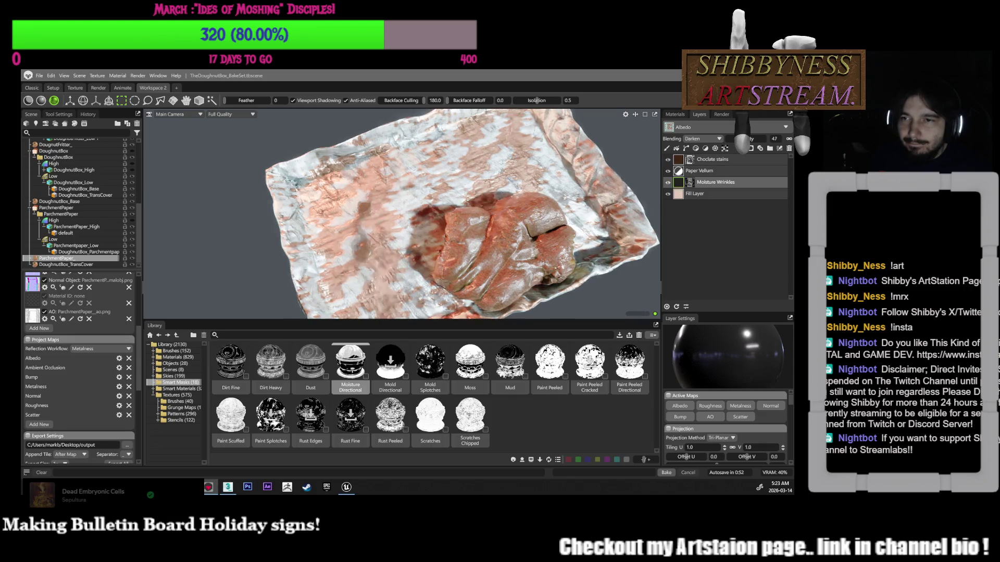
drag(730, 138, 744, 138)
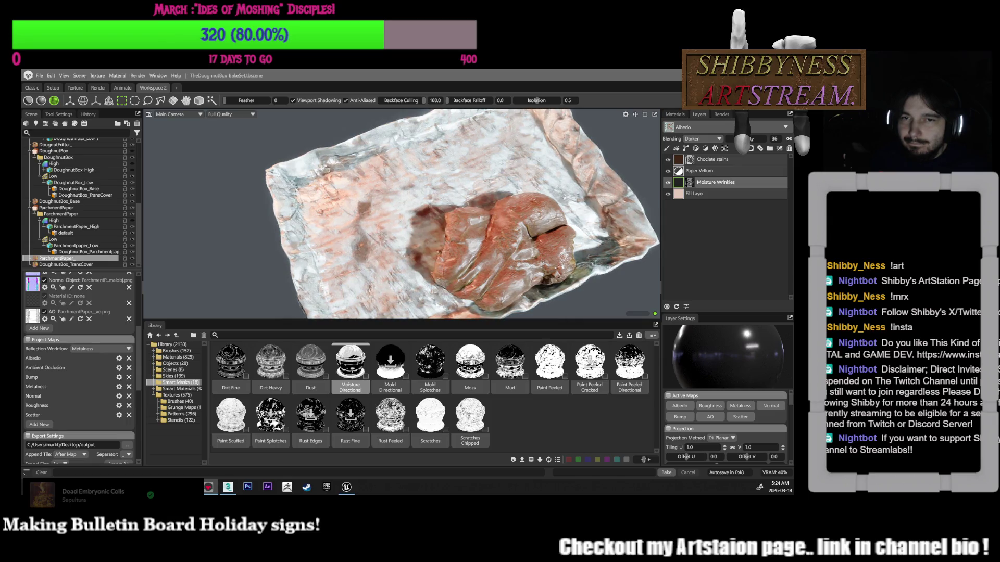
drag(651, 158, 656, 151)
click(700, 139)
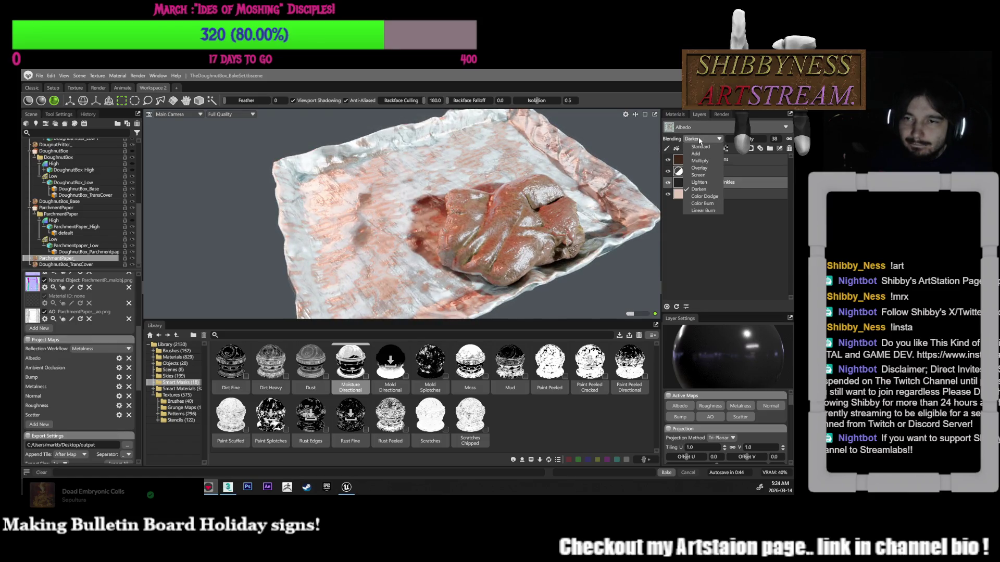
click(700, 146)
click(704, 160)
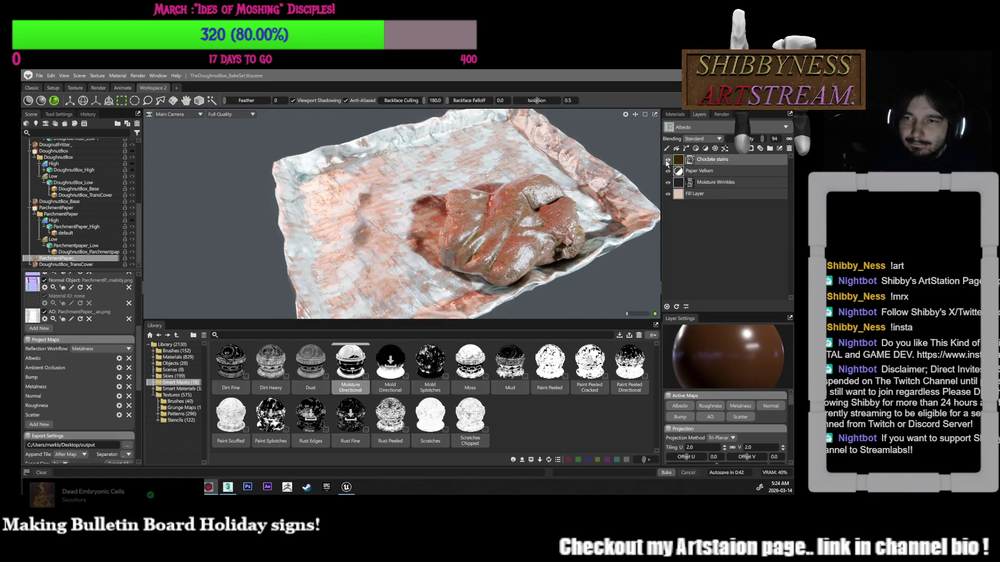
Adjust the Choclate stains opacity, expand the group and compare with Stains Brushed Heavy hidden
drag(762, 139, 731, 140)
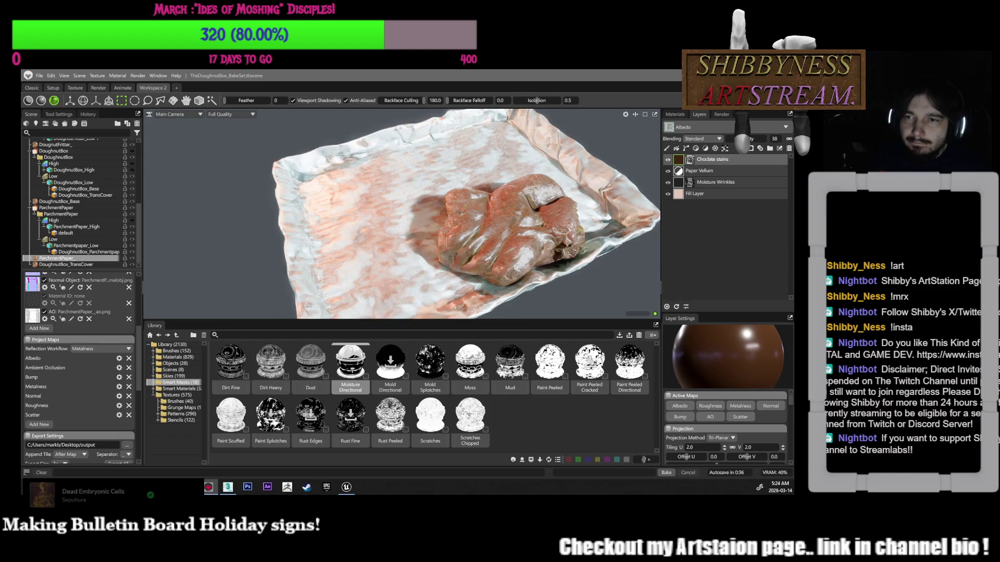
drag(731, 140, 752, 140)
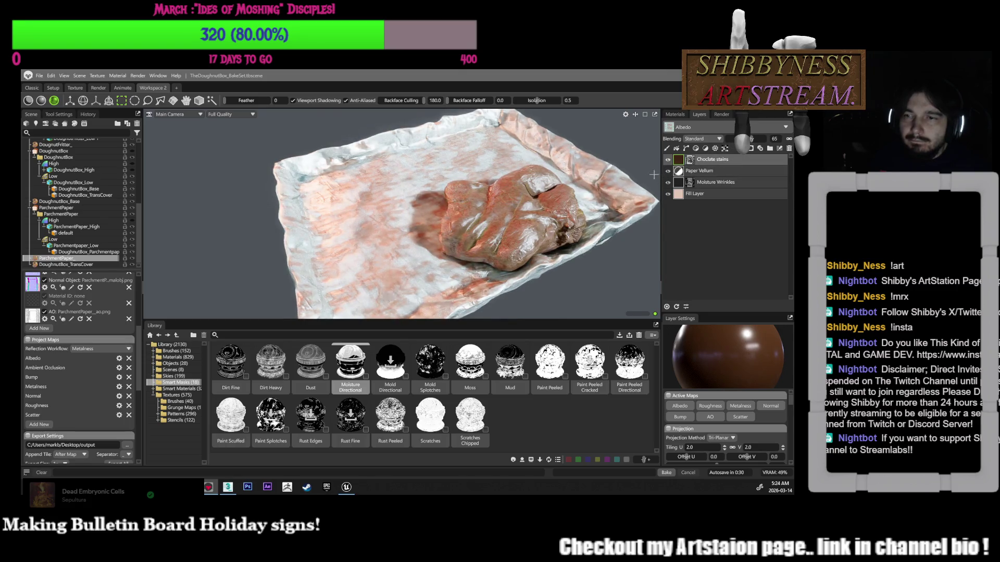
click(689, 161)
click(673, 172)
click(669, 172)
drag(500, 182, 550, 166)
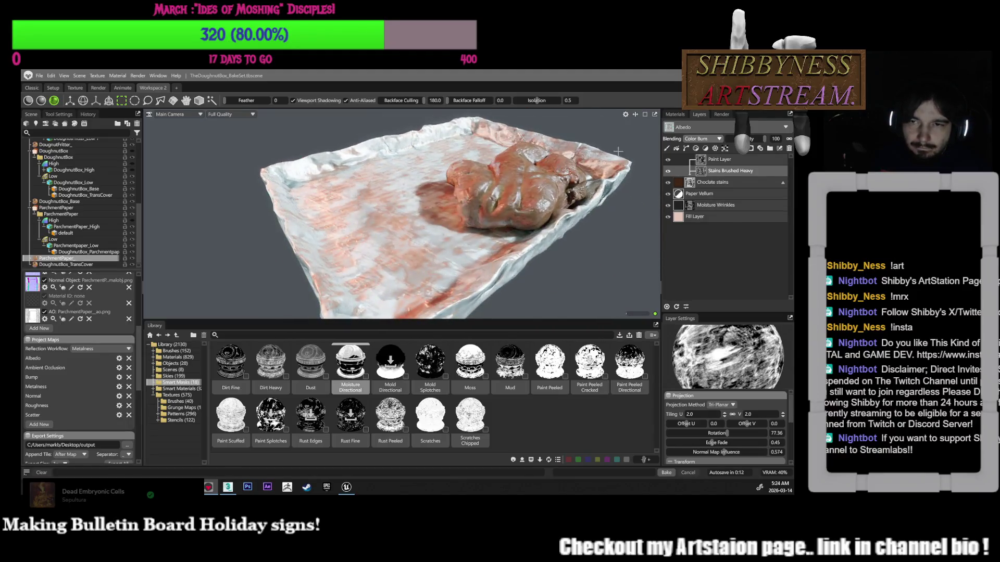
Set Stains Brushed Heavy to Linear Burn and the Paint Layer to Multiply at lower opacity
click(701, 138)
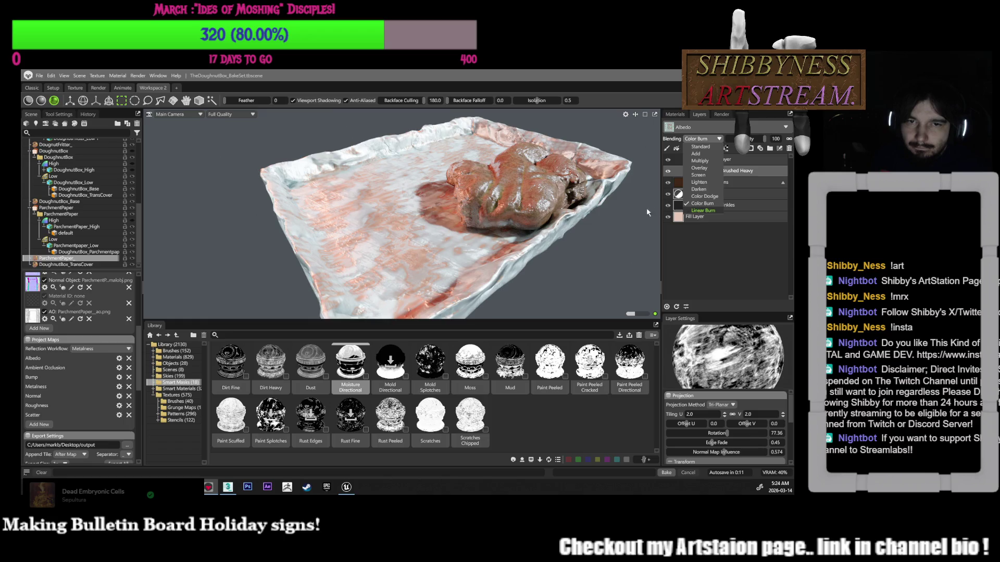
click(699, 182)
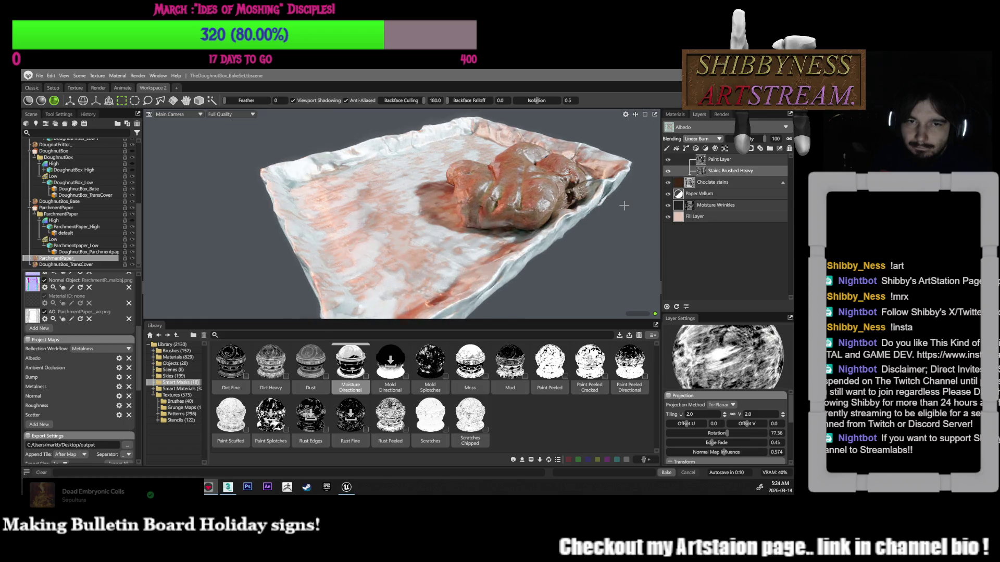
click(707, 139)
click(698, 161)
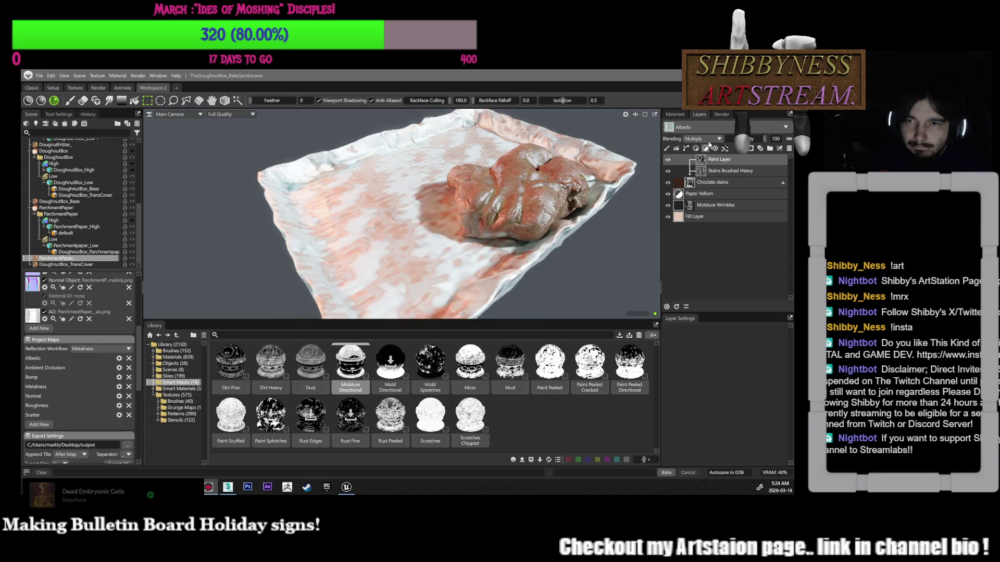
drag(775, 138, 765, 139)
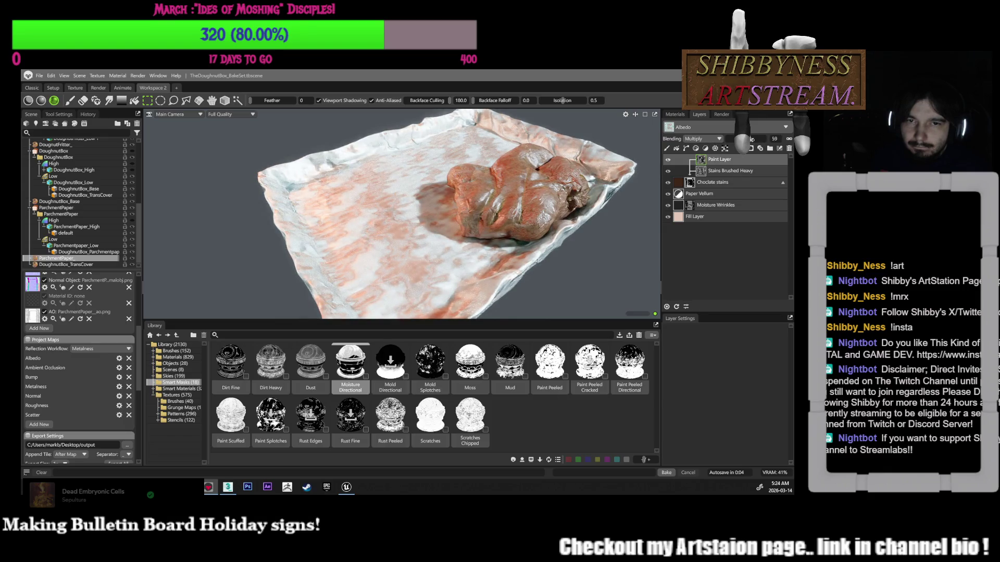
click(725, 170)
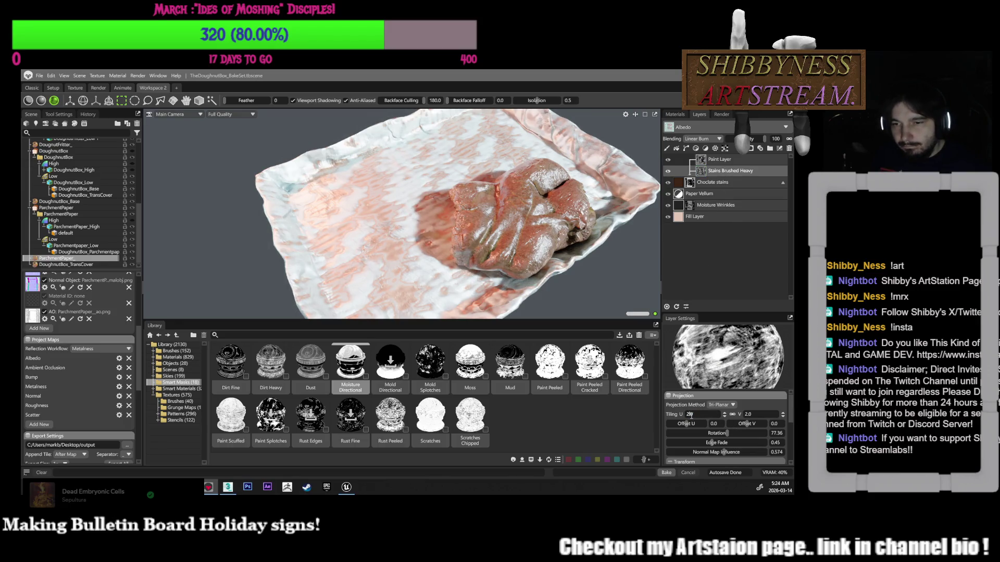
Set the stain mask tiling to 6.0 and rotate its projection to 142.8
key(BackSpace)
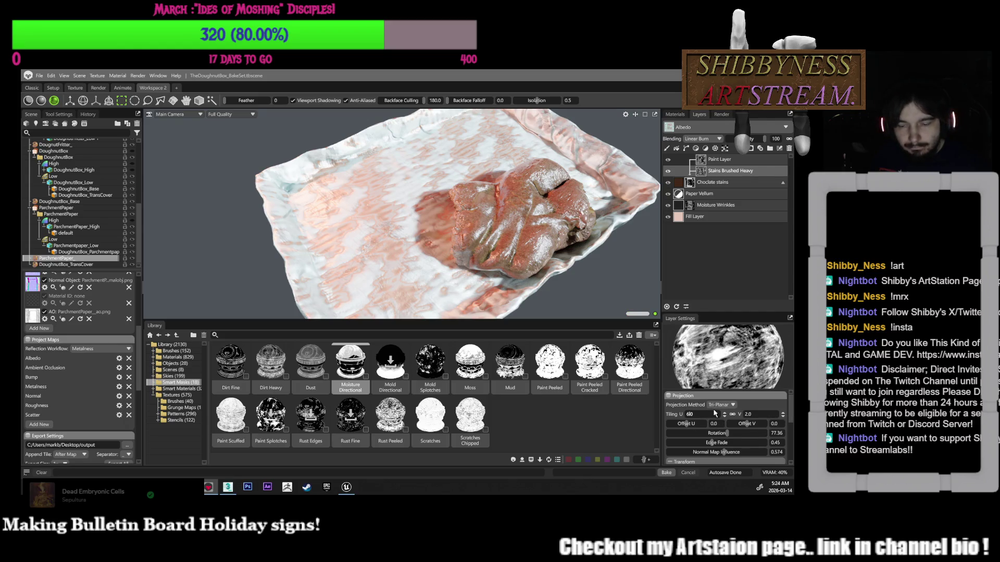
key(Return)
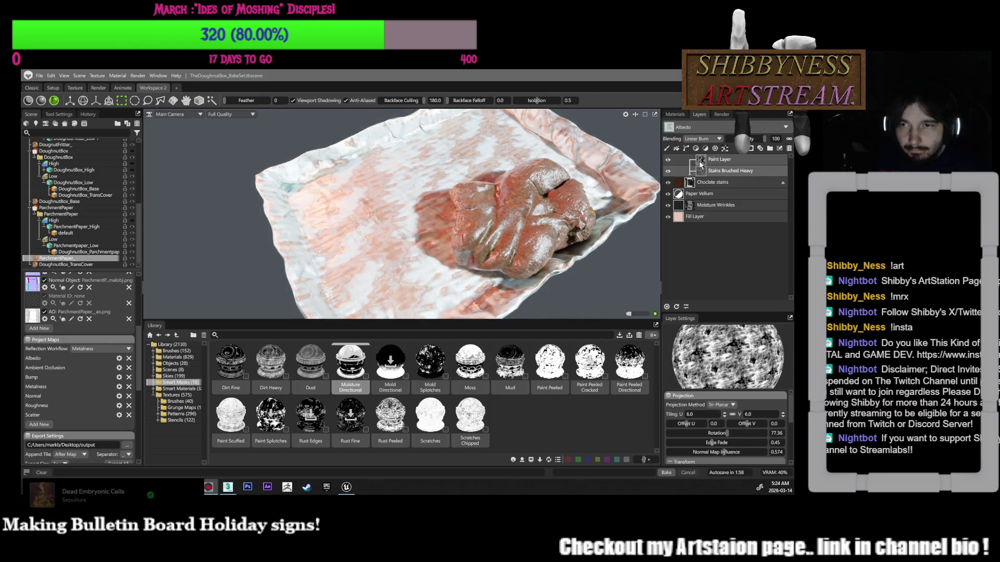
click(718, 160)
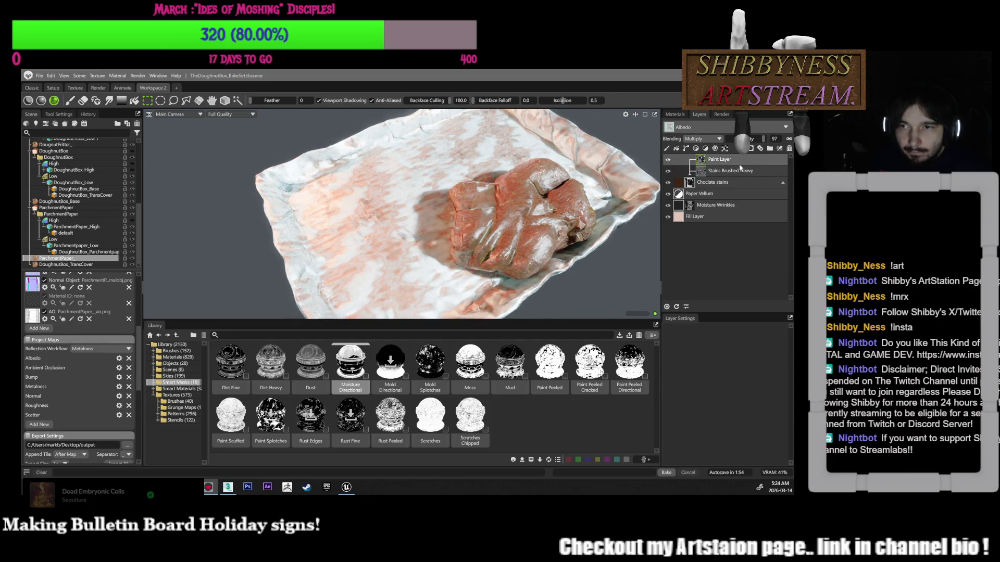
click(739, 167)
drag(726, 433, 743, 433)
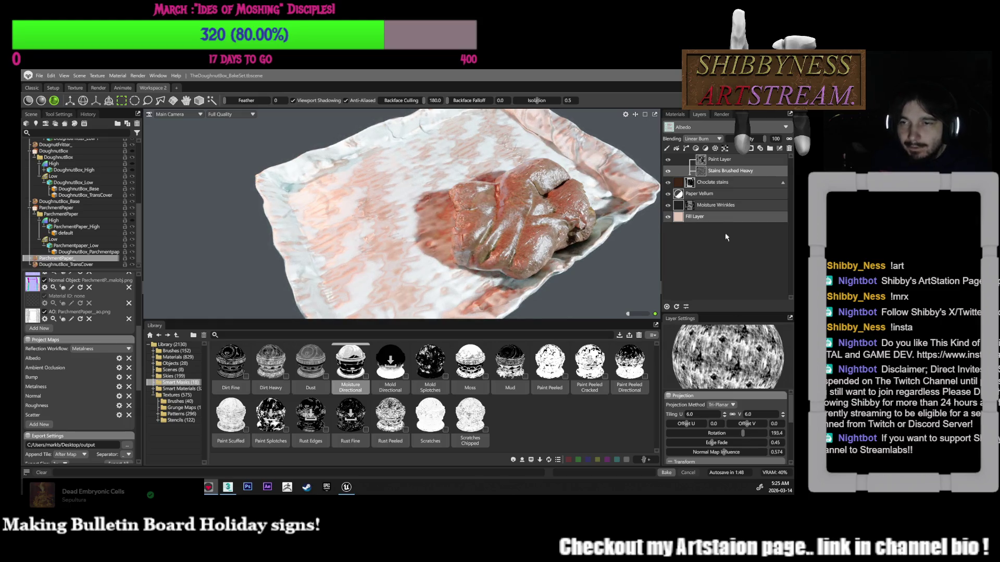
drag(736, 433, 716, 434)
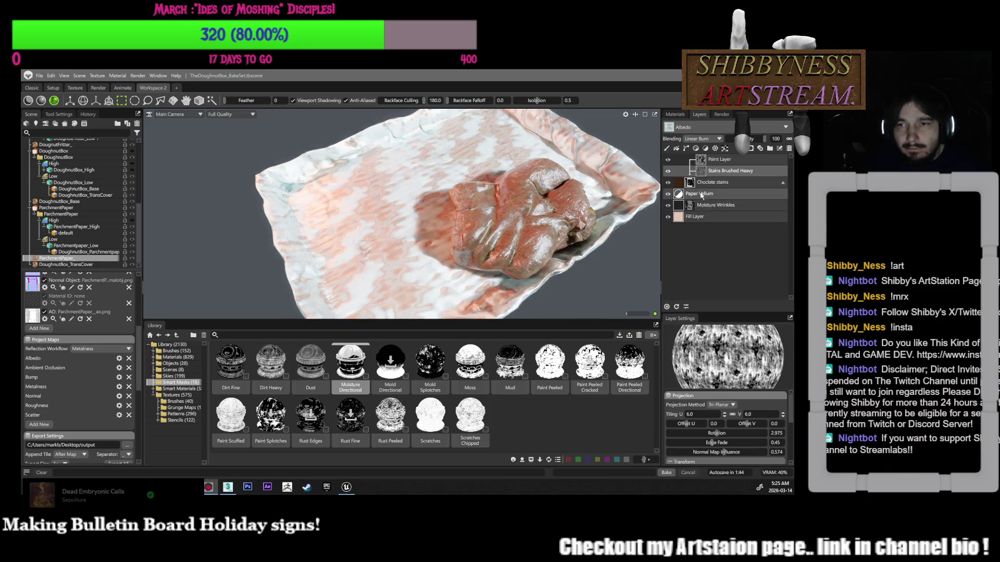
Hide the Paint Layer and toggle Choclate stains and Moisture Wrinkles, leaving both visible
click(668, 159)
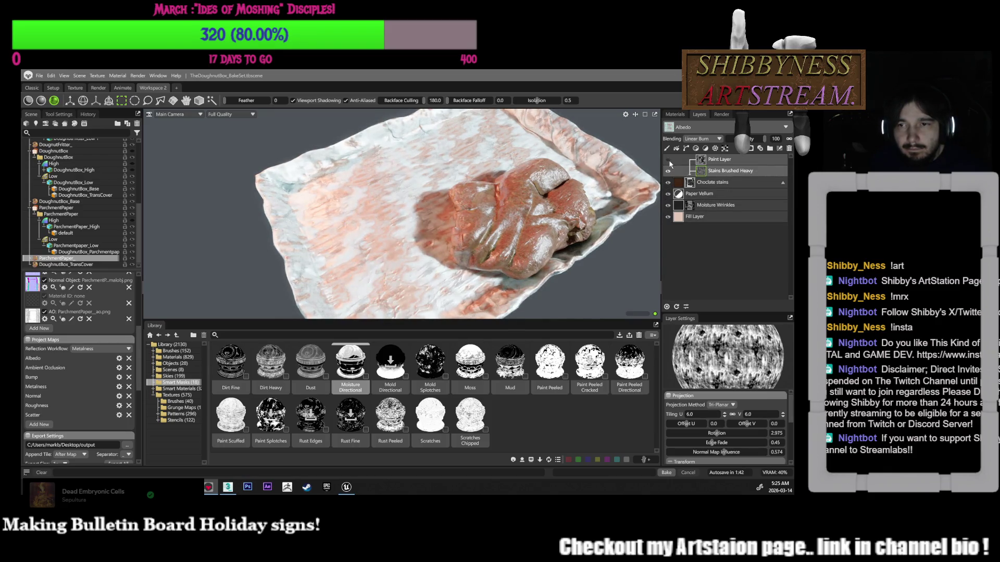
click(668, 182)
click(668, 182)
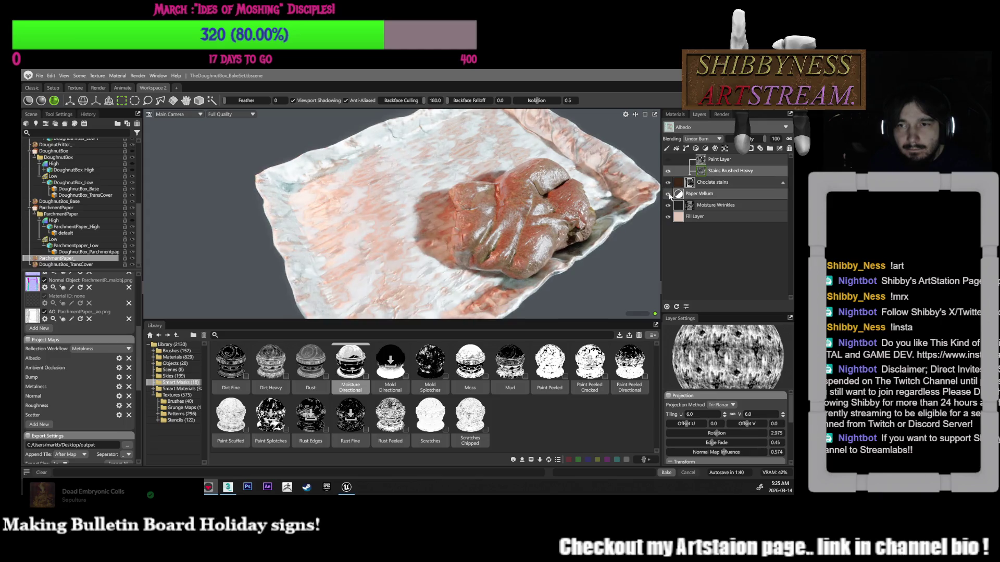
click(668, 205)
click(668, 205)
click(668, 206)
click(668, 206)
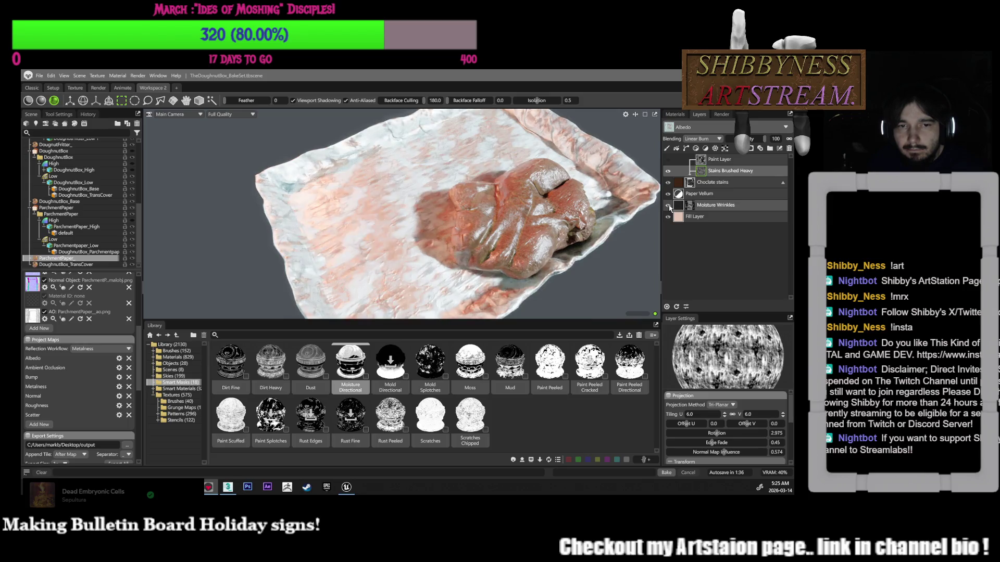
click(677, 206)
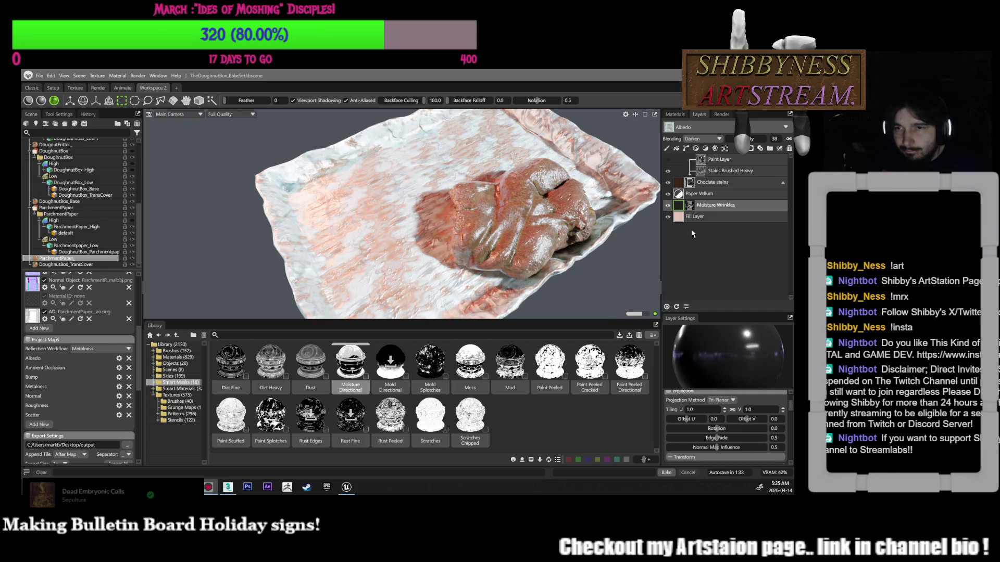
Expand Moisture Wrinkles, inspect its masks and select Moisture Border for editing
click(691, 206)
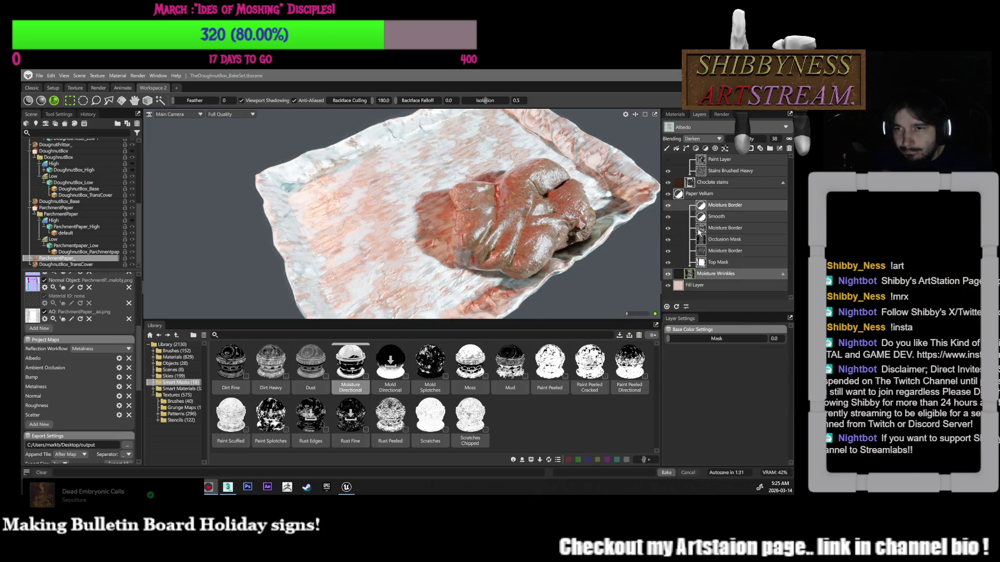
click(718, 265)
click(718, 253)
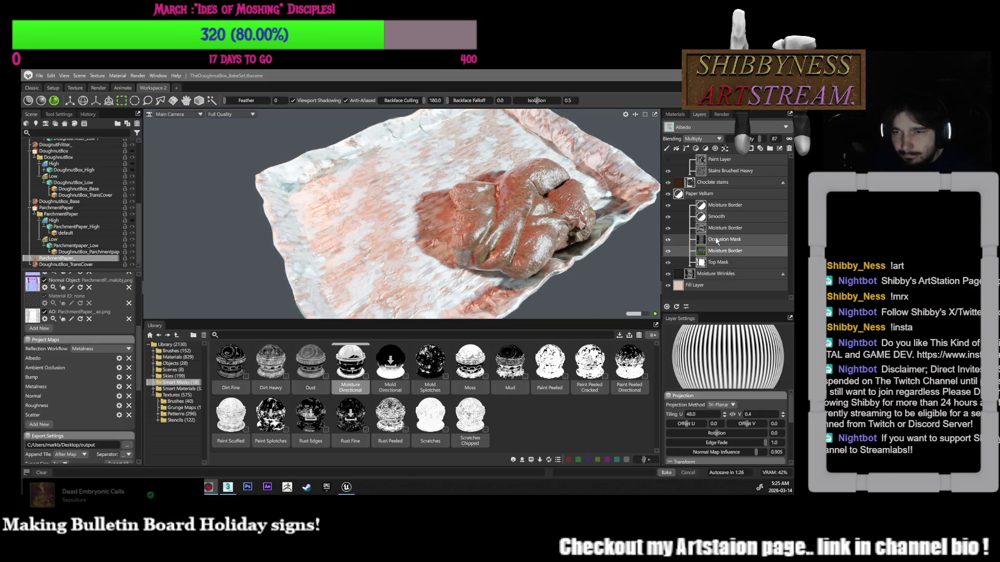
click(717, 241)
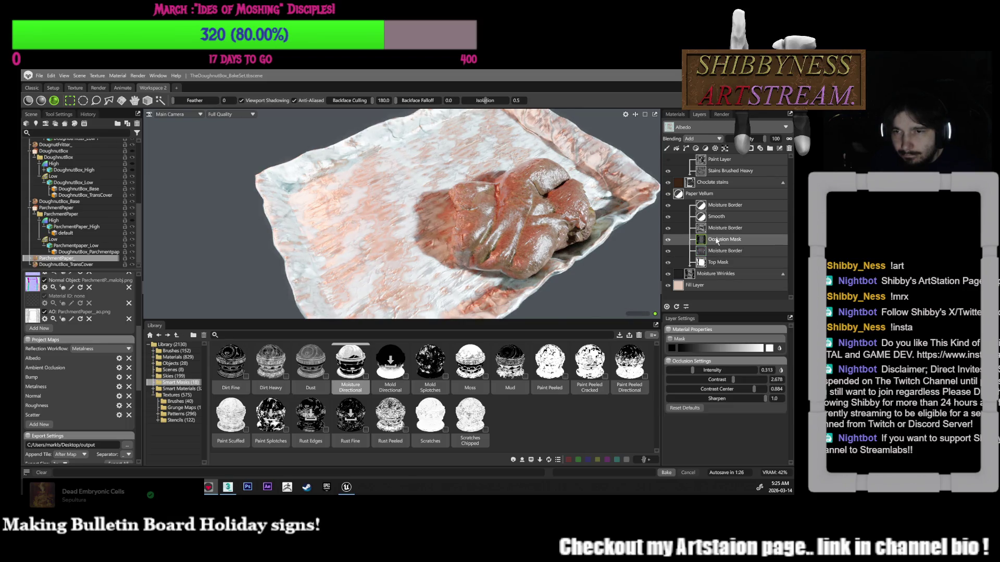
click(668, 228)
click(668, 229)
click(674, 230)
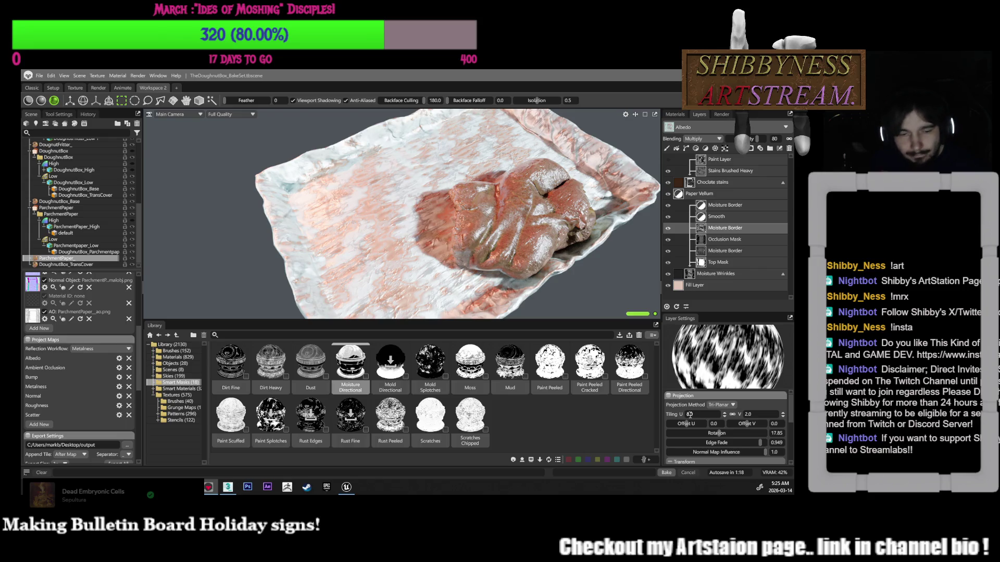
Set the Moisture Border mask's Tiling U to 18
text(1)
key(Return)
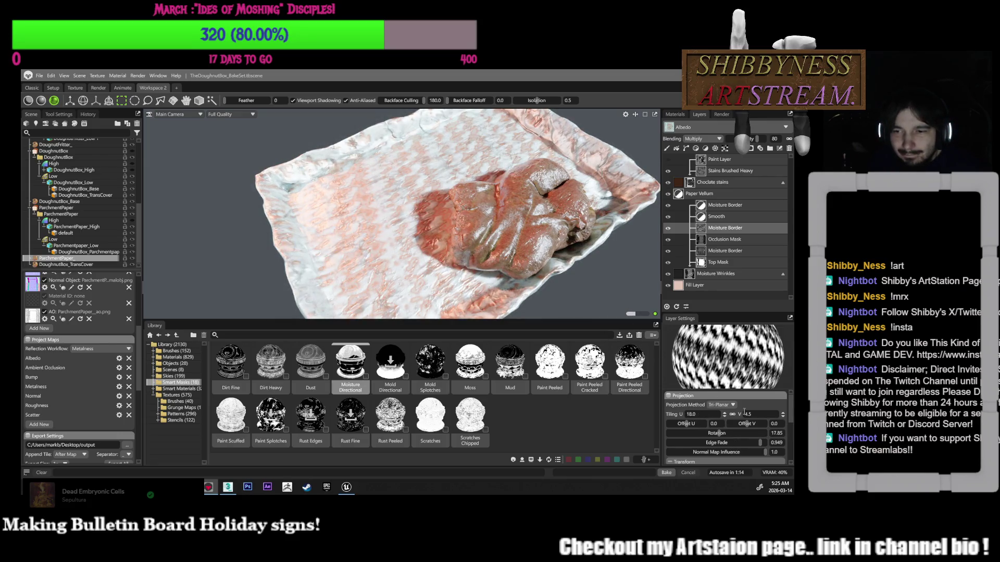
text(0)
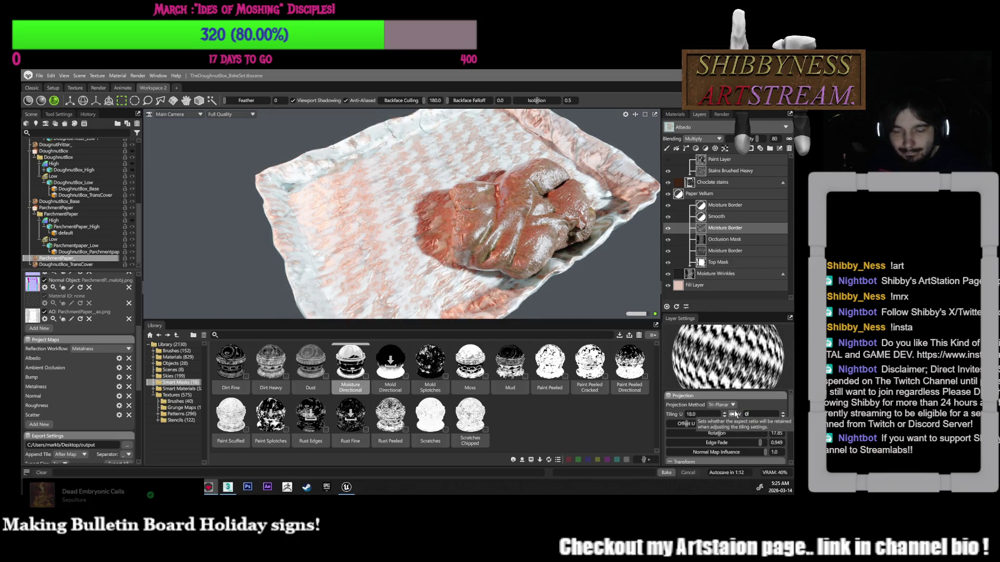
key(Return)
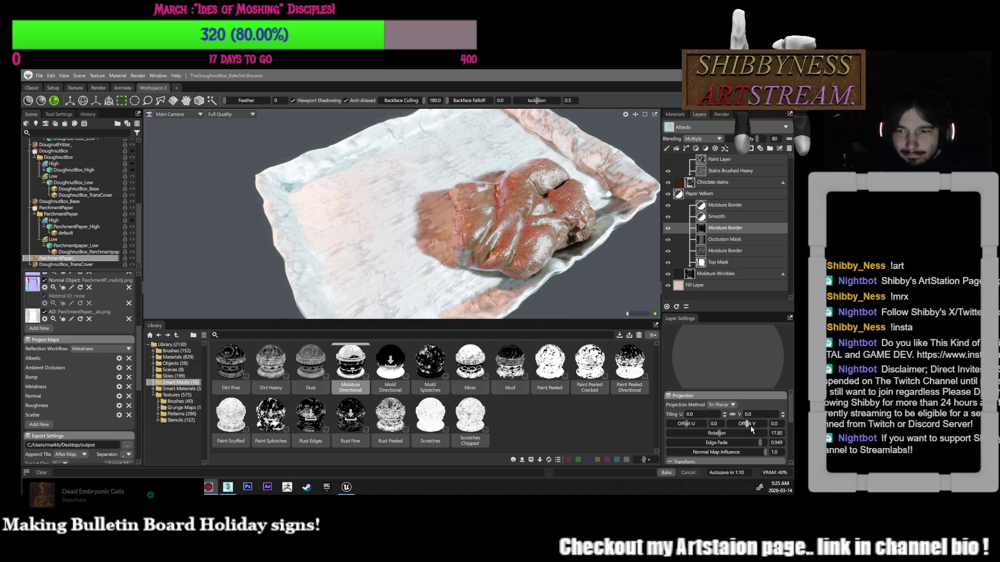
key(BackSpace)
key(BackSpace)
key(BackSpace)
text(18)
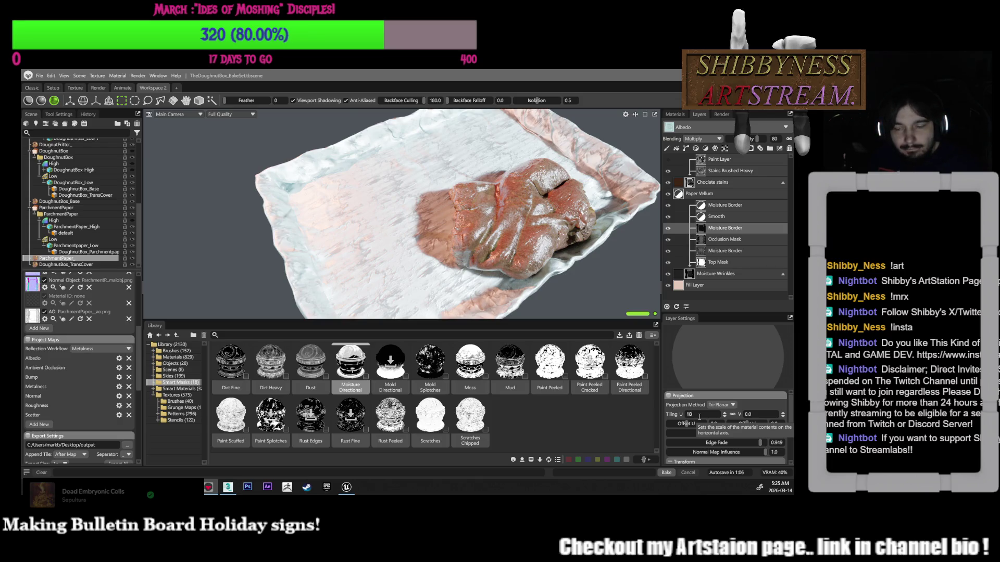
key(Return)
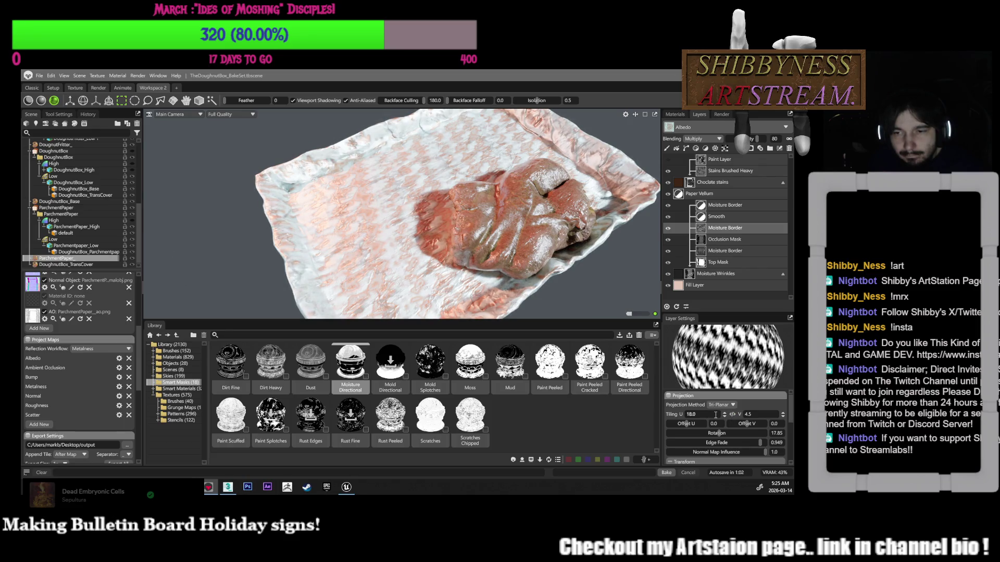
Set the Moisture Border mask's Tiling V to 2
drag(715, 415, 685, 417)
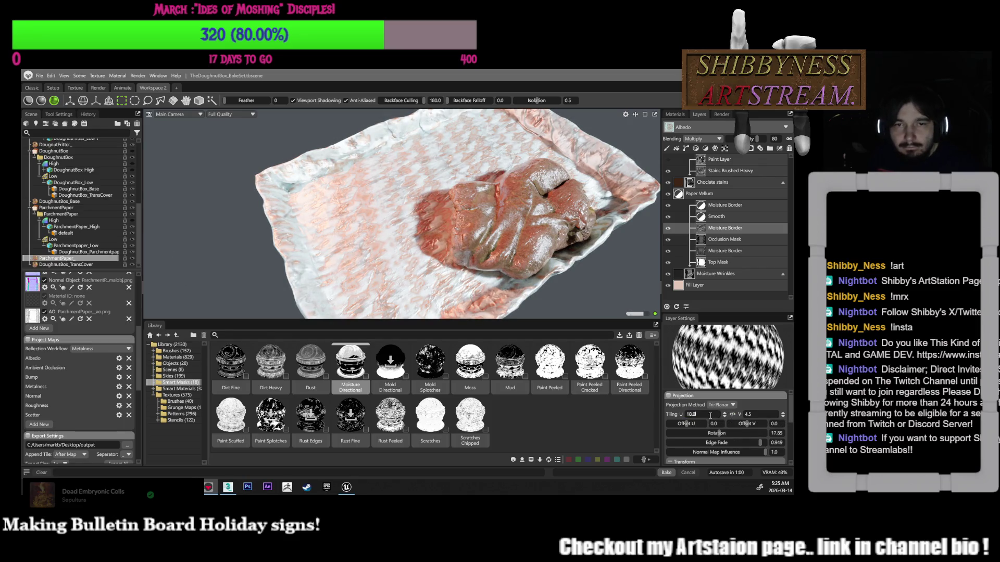
text(76)
key(Return)
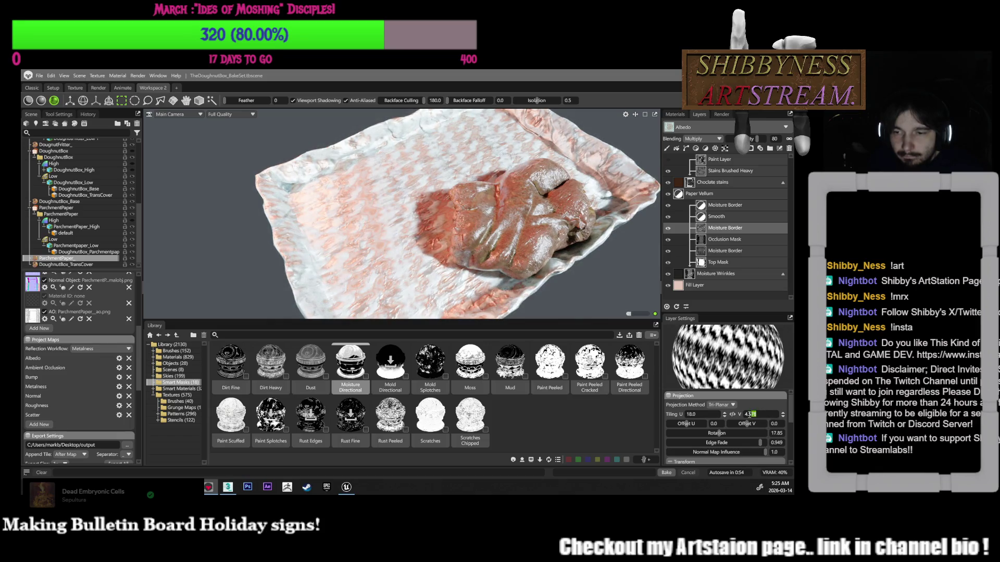
text(4.)
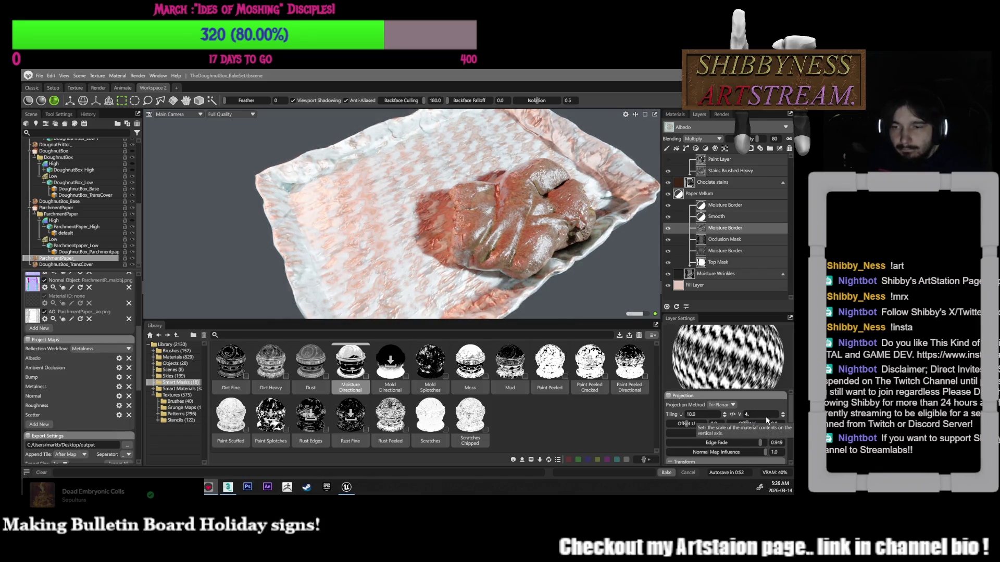
key(Return)
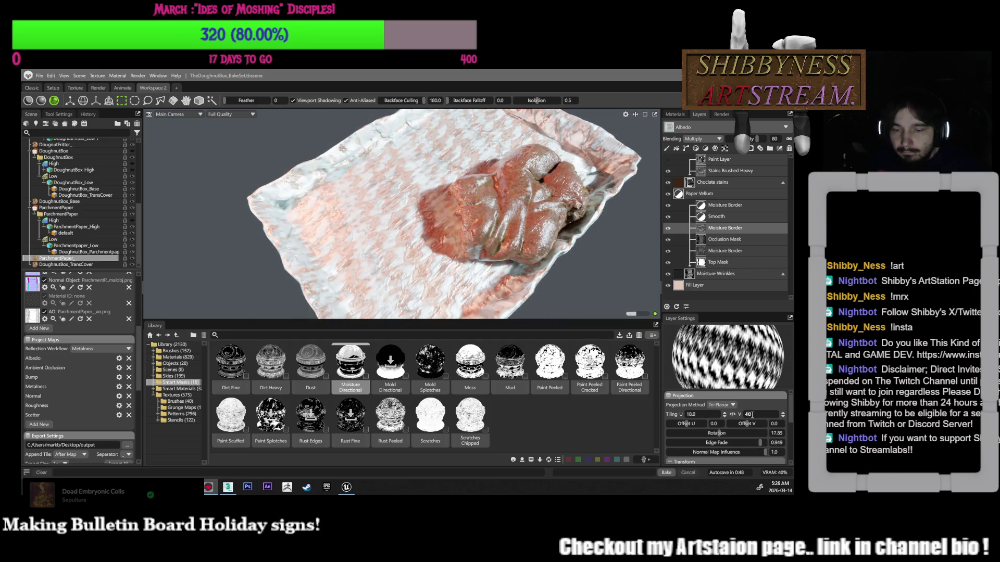
key(Return)
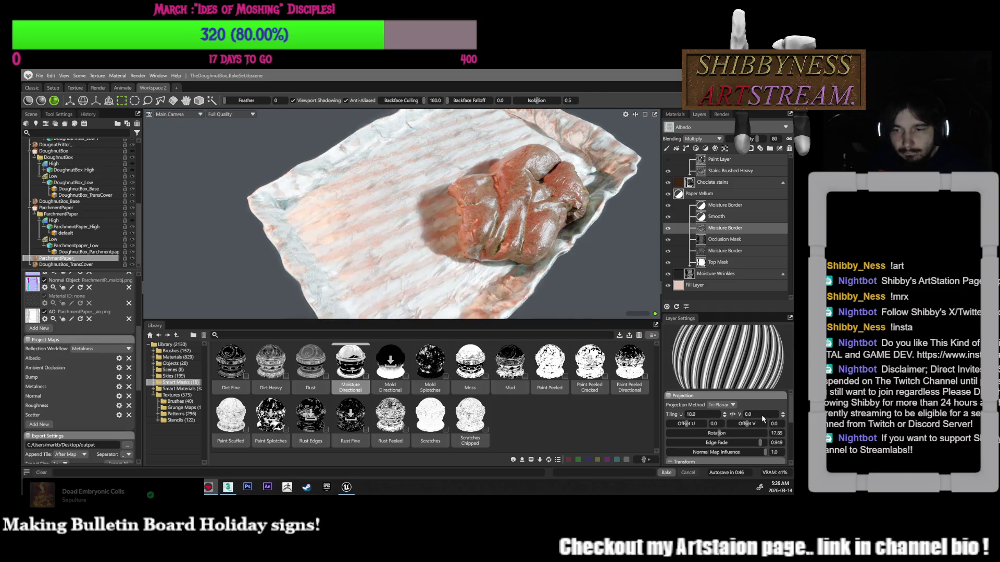
click(761, 415)
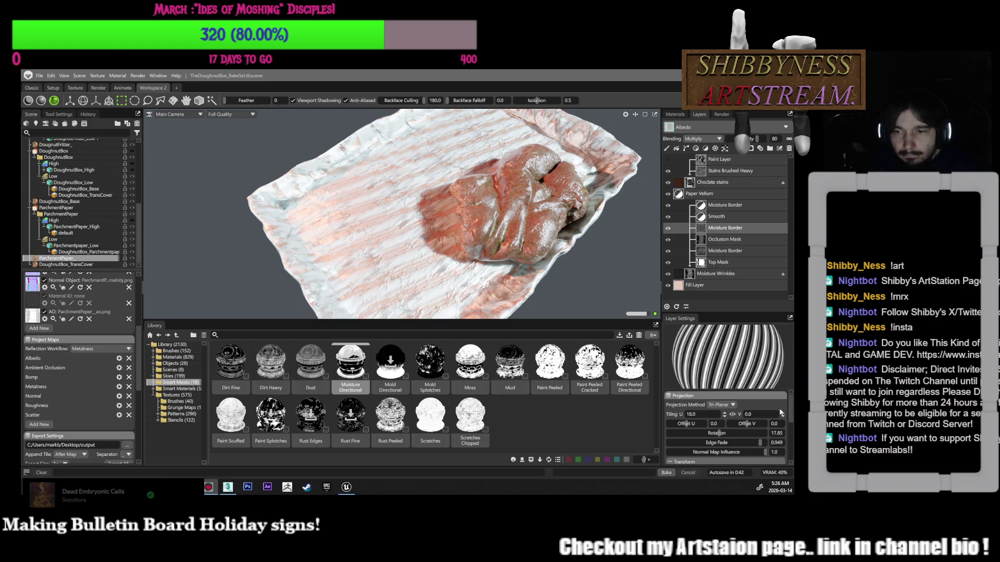
click(783, 417)
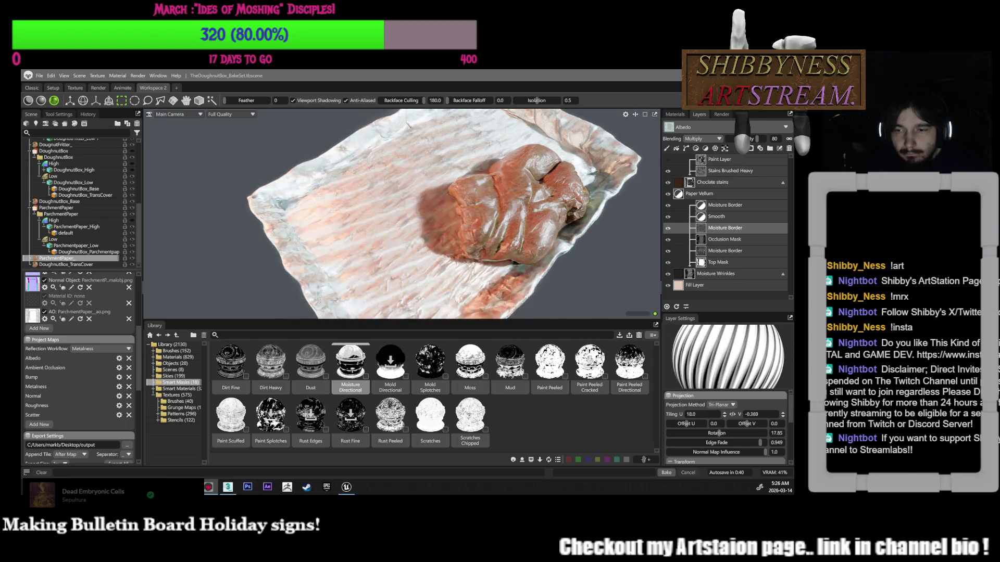
text(2)
key(Return)
Shift the mask's Offset U and V and raise its Mask value to 0.706
mouse_move(620, 307)
mouse_down()
mouse_move(583, 276)
mouse_move(602, 255)
mouse_move(596, 239)
mouse_up()
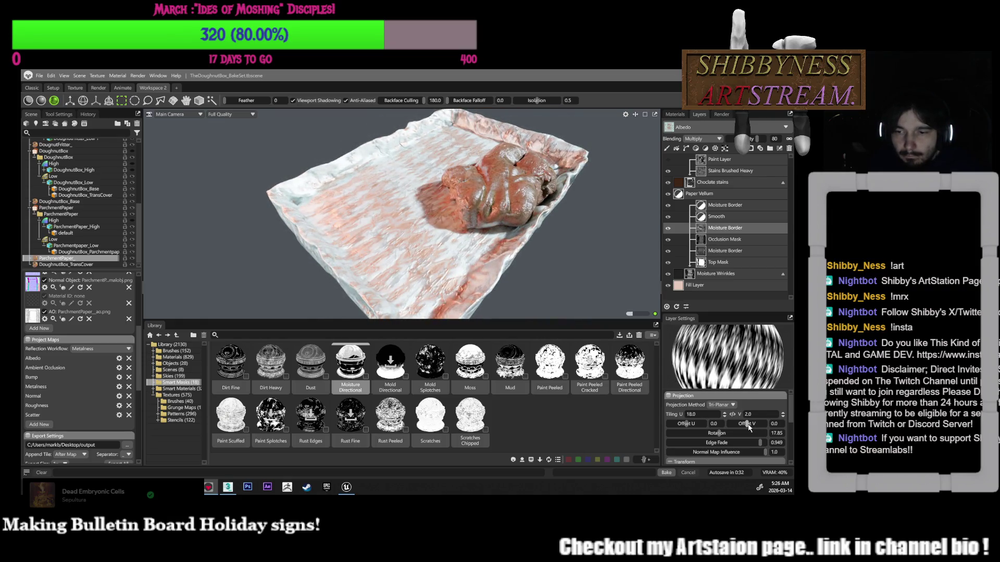
drag(747, 423, 737, 423)
mouse_move(686, 423)
mouse_down()
mouse_move(672, 423)
mouse_move(728, 433)
mouse_up()
scroll(726, 451, down, 1)
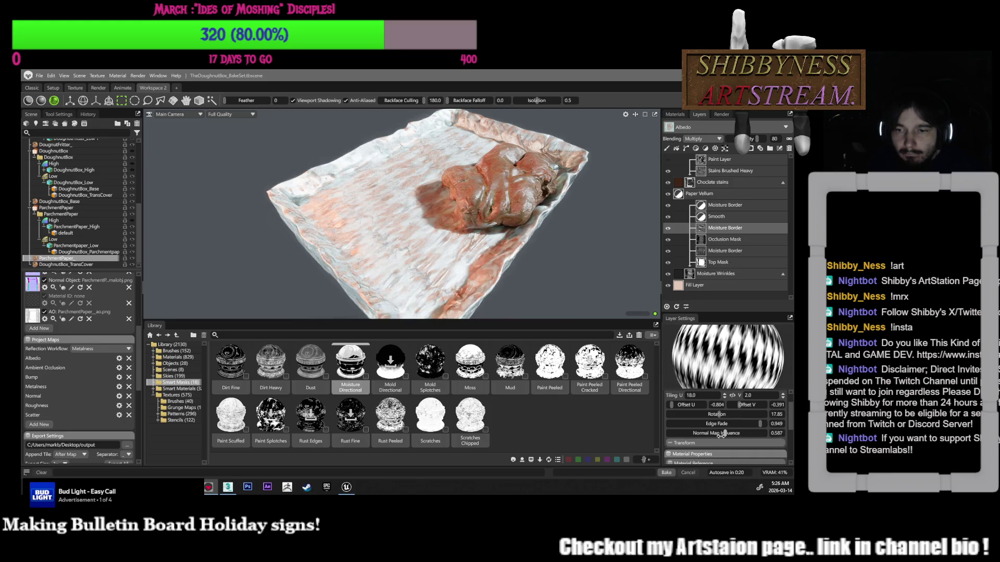
scroll(730, 448, down, 5)
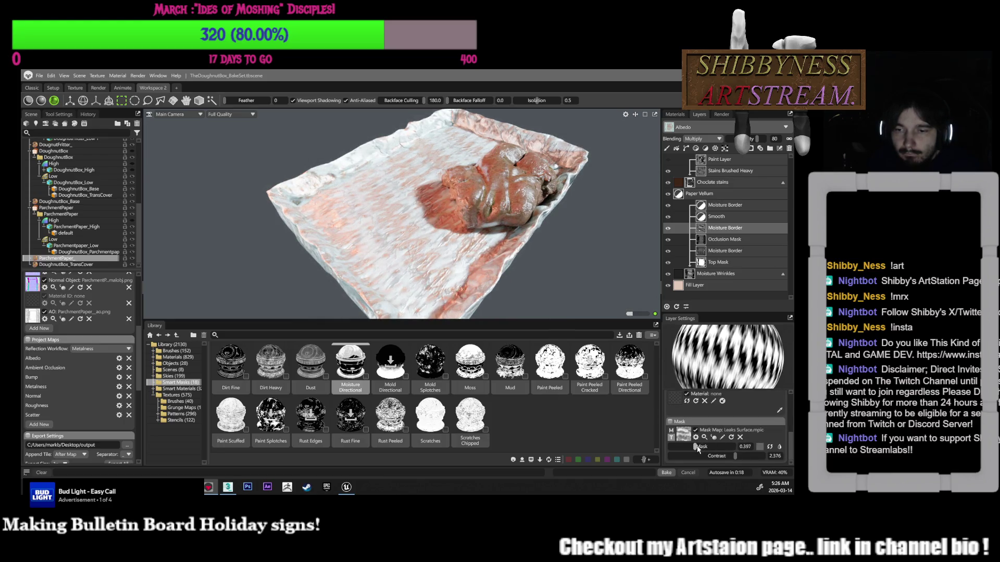
mouse_move(702, 446)
mouse_down()
mouse_move(716, 447)
mouse_move(708, 456)
mouse_move(758, 456)
mouse_move(746, 456)
mouse_up()
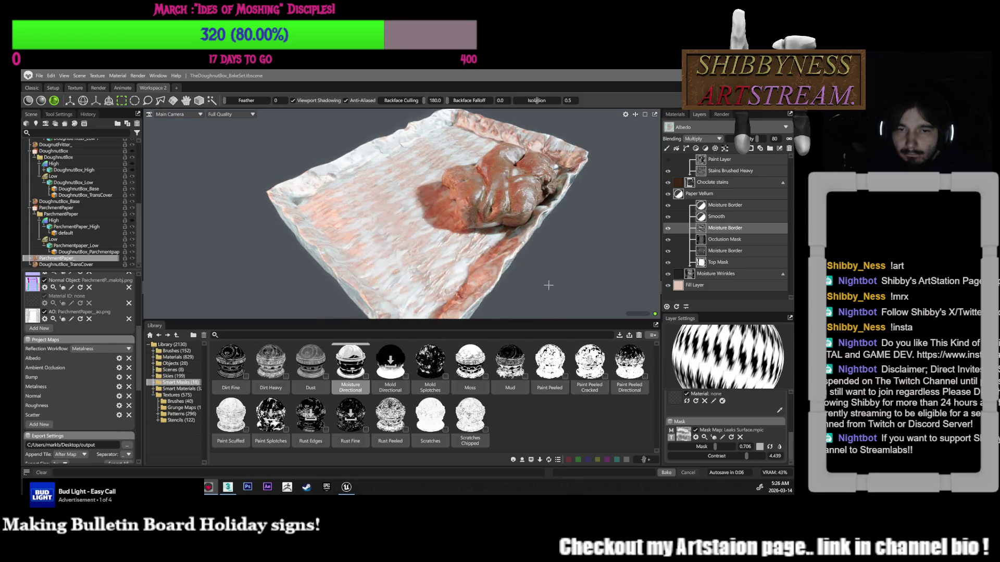
scroll(515, 230, up, 10)
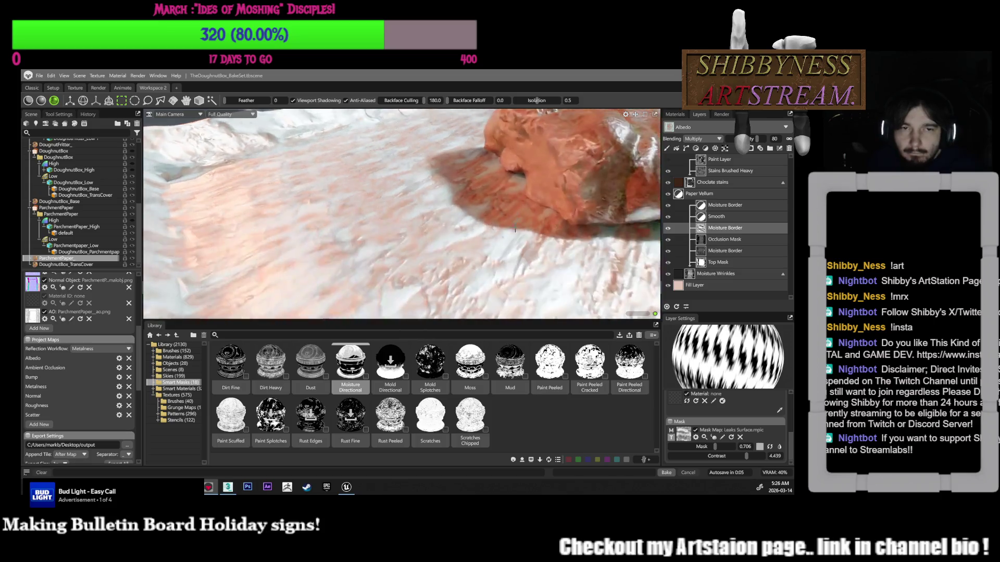
scroll(515, 230, down, 5)
drag(515, 230, 453, 221)
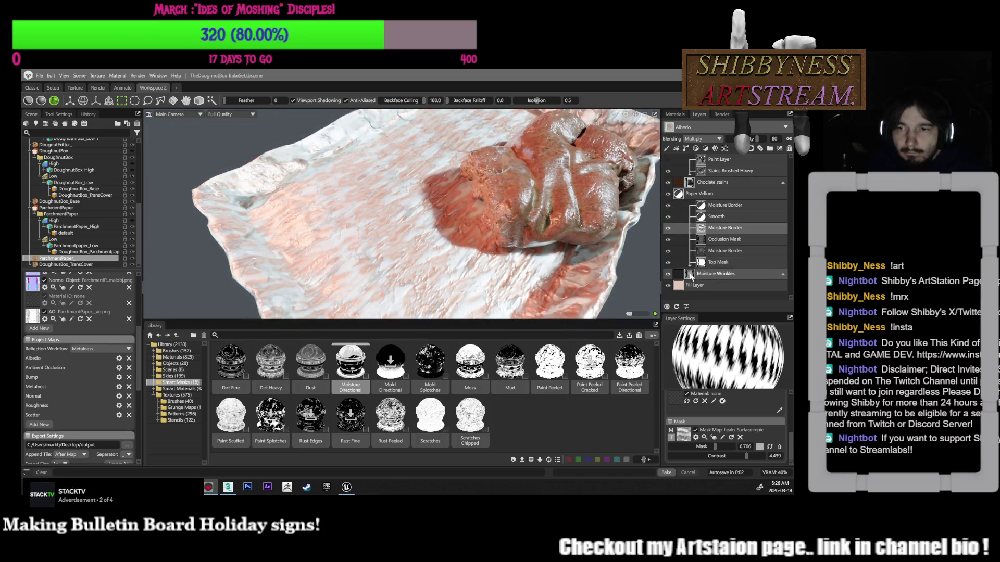
click(681, 274)
scroll(711, 421, down, 3)
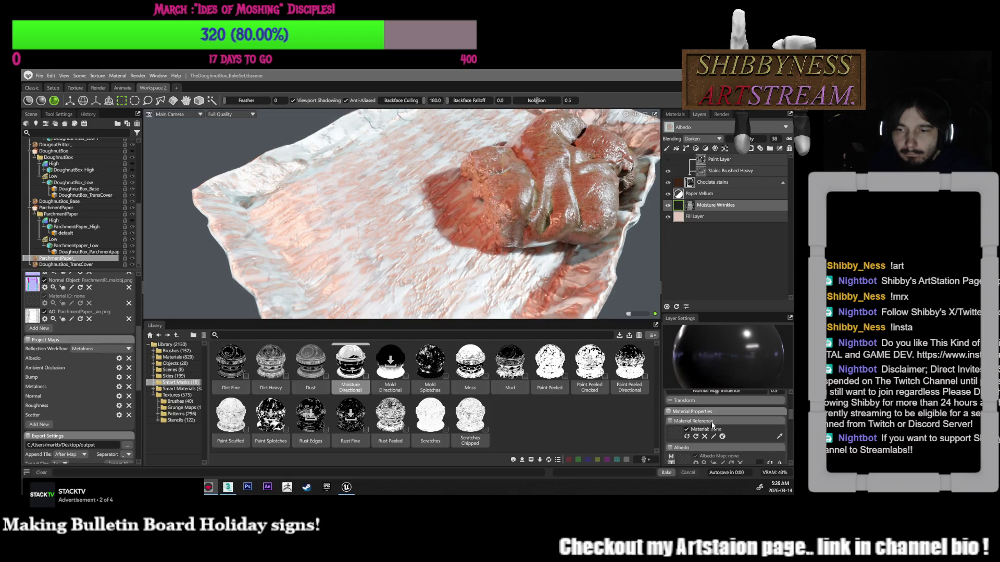
click(698, 414)
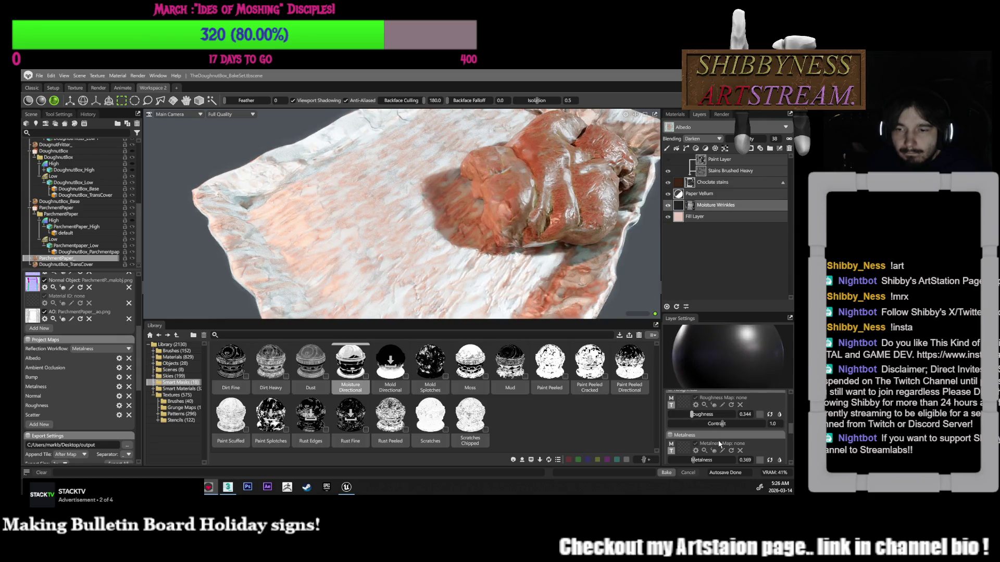
scroll(704, 441, down, 2)
click(697, 404)
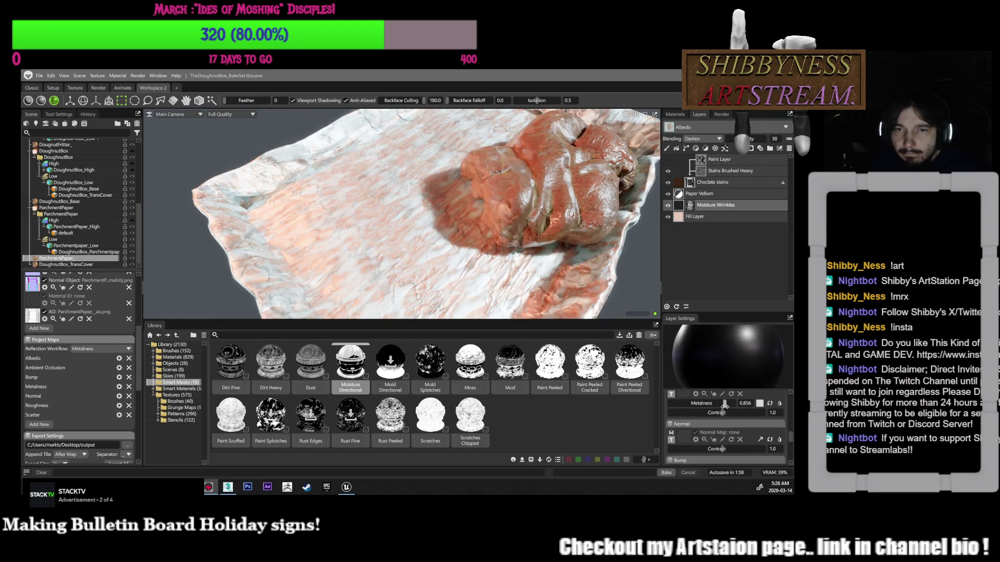
scroll(697, 422, down, 2)
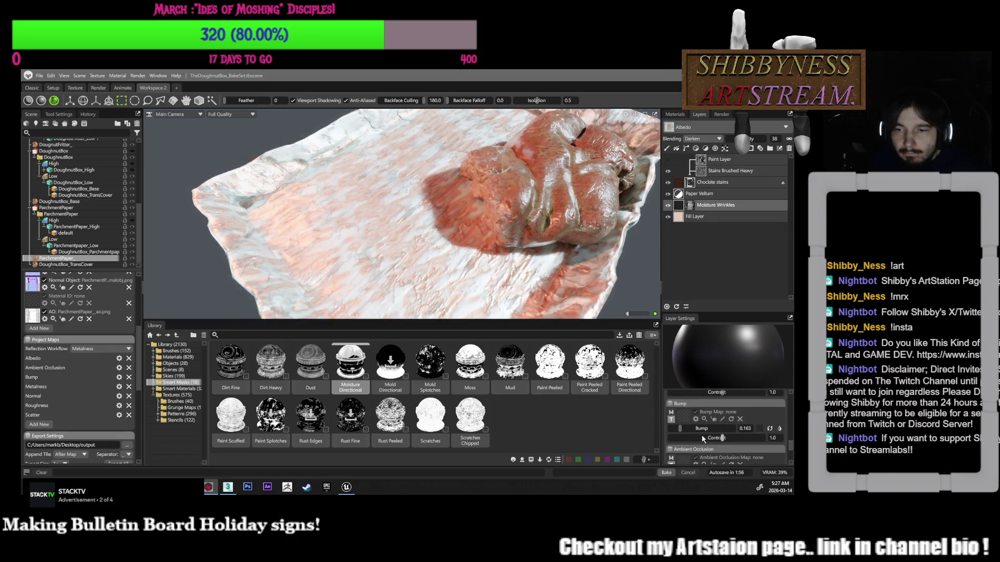
drag(680, 428, 668, 431)
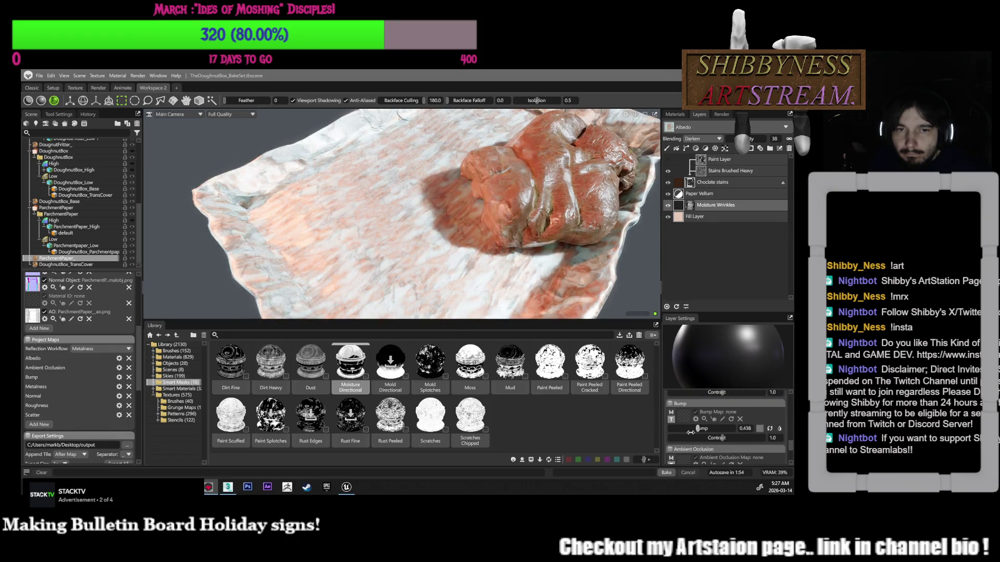
click(713, 428)
click(703, 428)
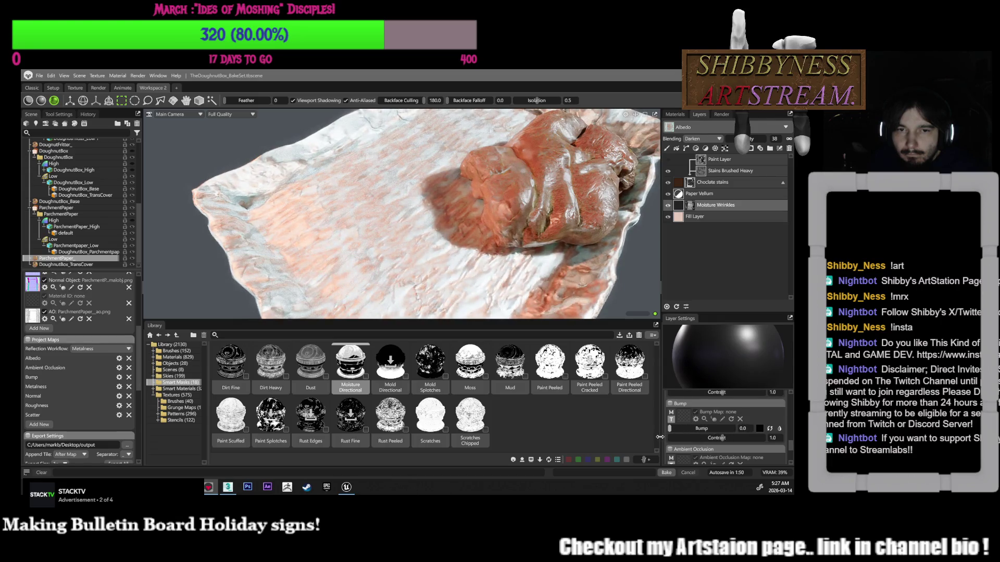
click(670, 428)
scroll(721, 448, down, 3)
mouse_move(719, 432)
mouse_down()
mouse_move(706, 426)
mouse_move(721, 419)
mouse_move(710, 418)
mouse_up()
scroll(725, 447, down, 1)
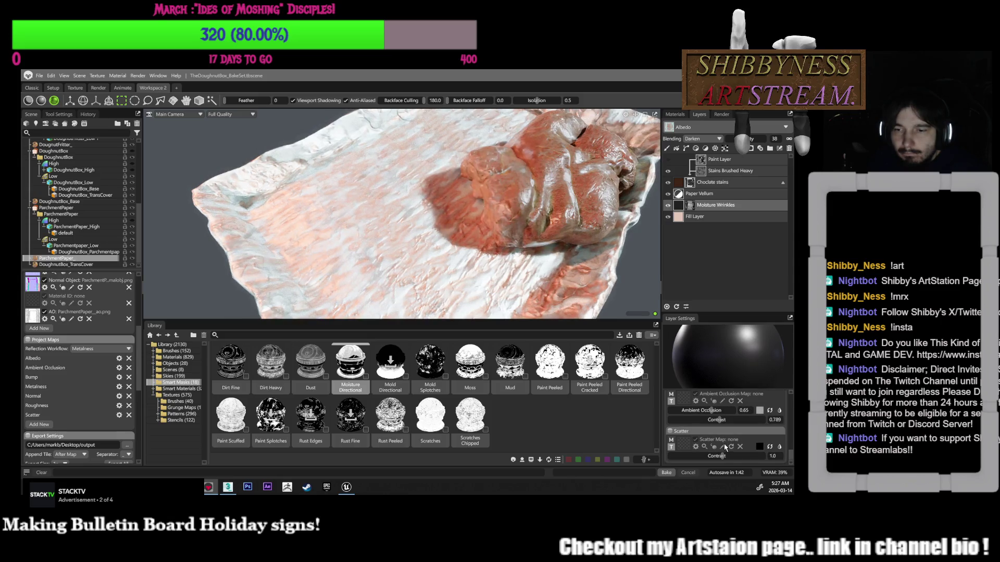
mouse_move(727, 456)
mouse_down()
mouse_move(739, 457)
mouse_move(713, 456)
mouse_up()
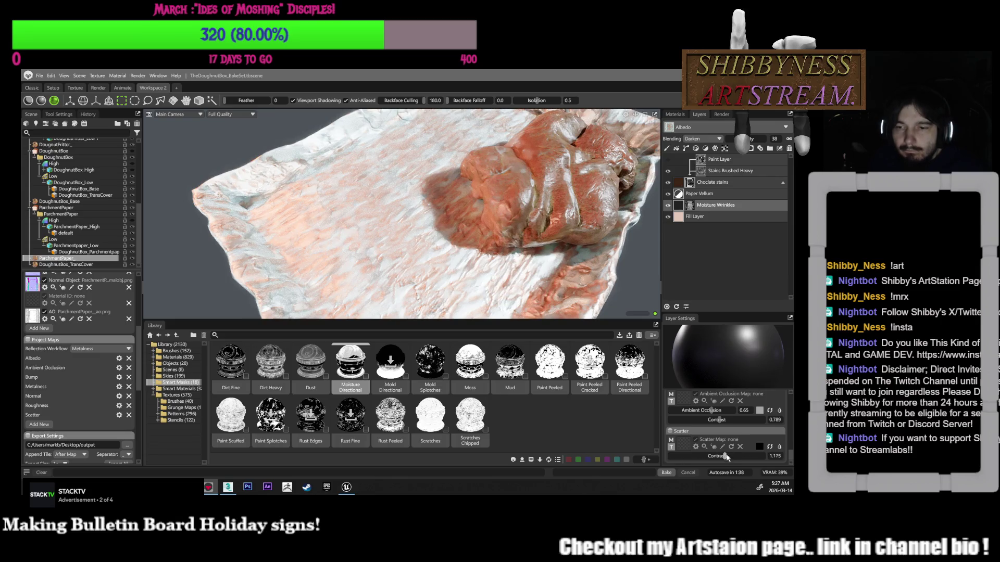
scroll(737, 447, up, 5)
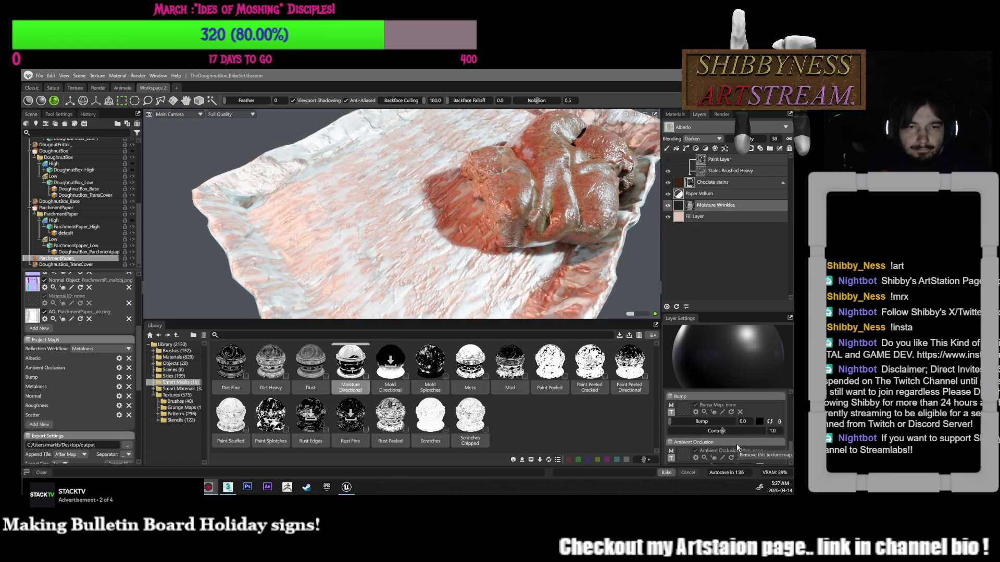
mouse_move(629, 291)
mouse_down()
mouse_move(627, 246)
mouse_move(634, 276)
mouse_up()
scroll(738, 432, up, 5)
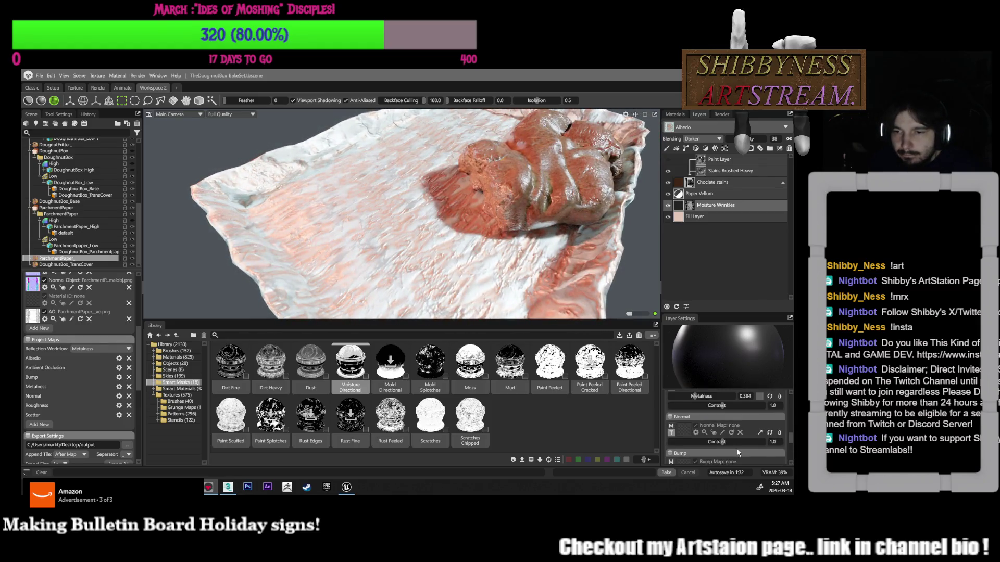
scroll(739, 449, down, 5)
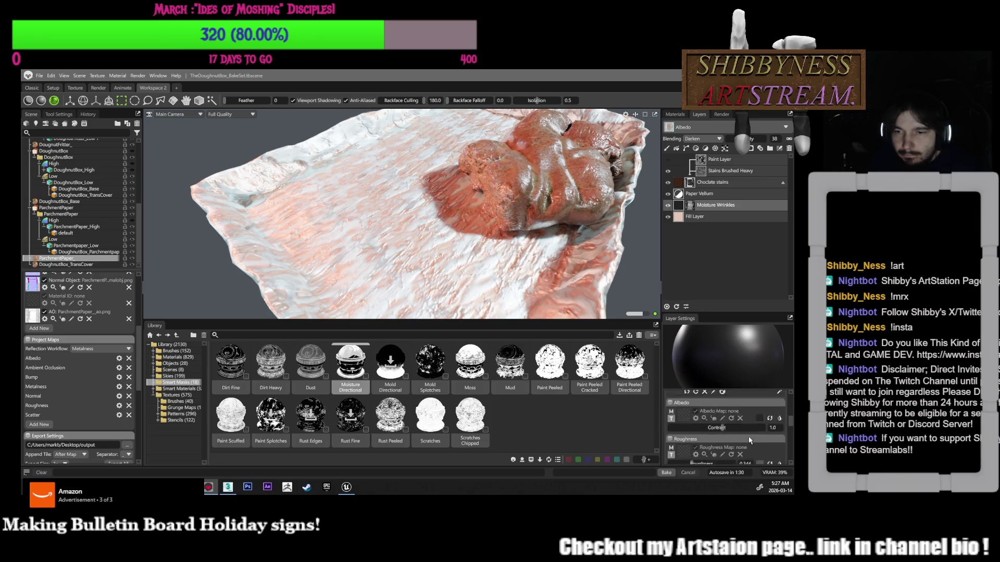
scroll(748, 439, down, 3)
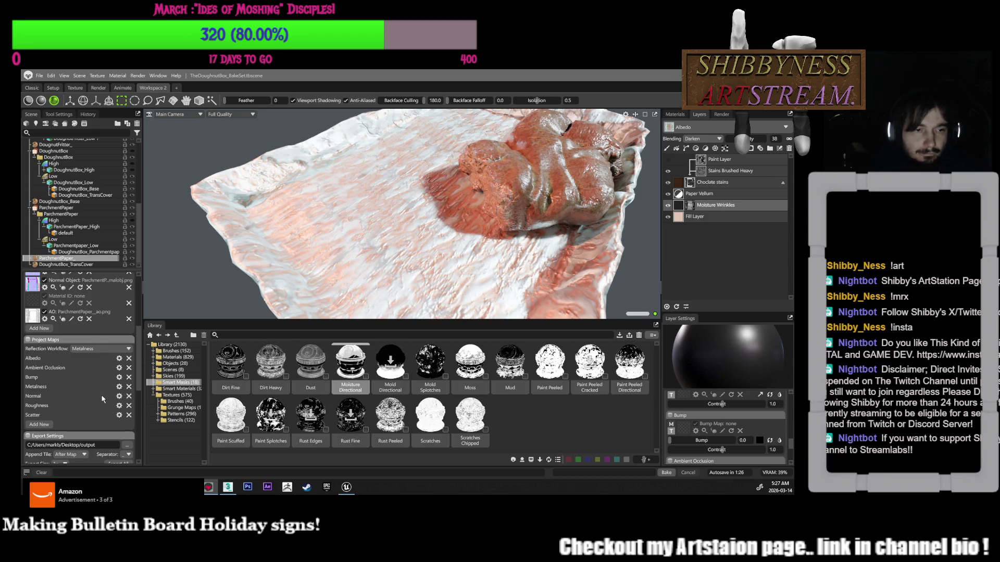
click(39, 426)
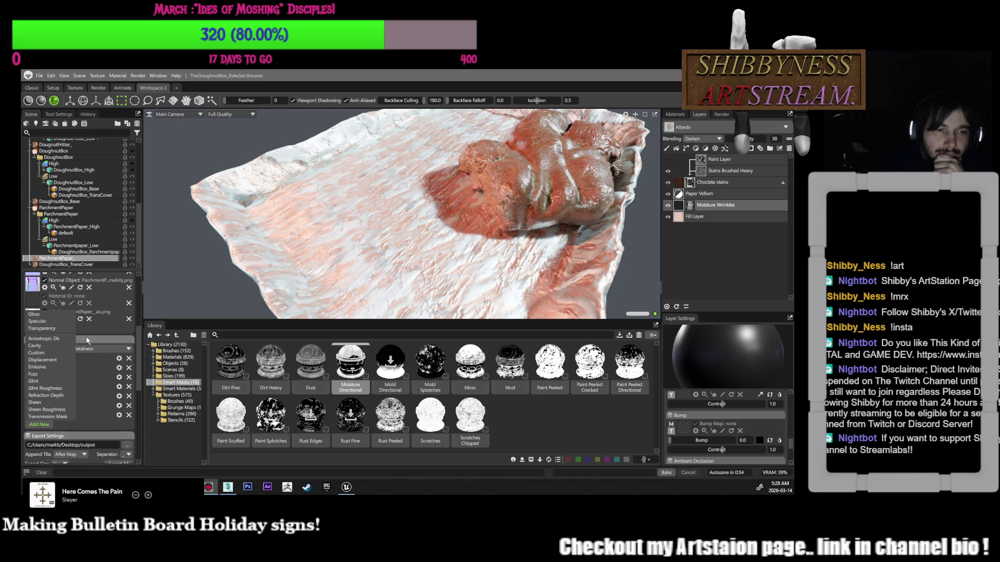
Add Refraction Depth as a project map, then undo a too-strong contrast trial
click(51, 397)
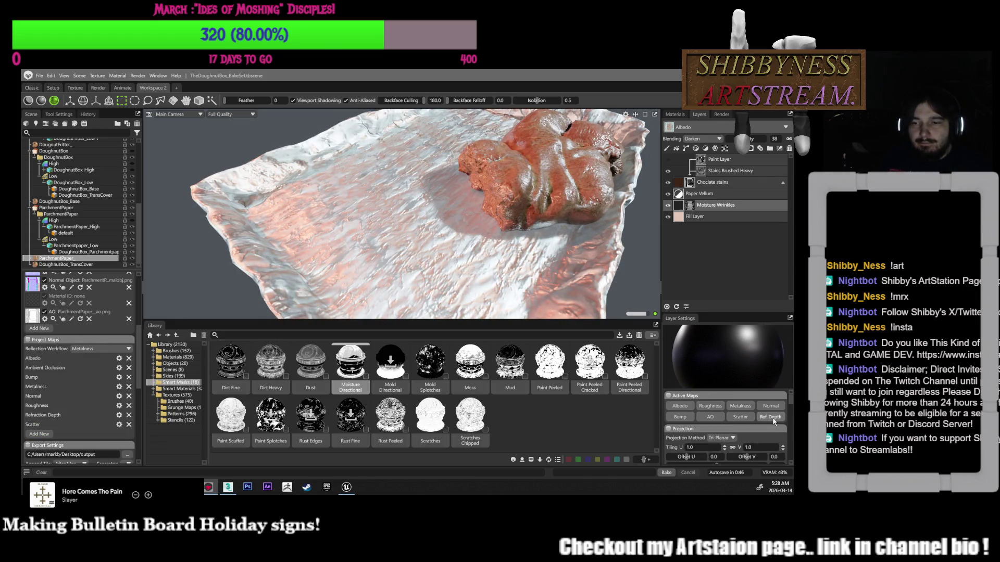
scroll(773, 422, down, 5)
scroll(772, 436, down, 5)
scroll(771, 435, down, 2)
mouse_move(724, 456)
mouse_down()
mouse_move(750, 460)
mouse_move(742, 462)
mouse_up()
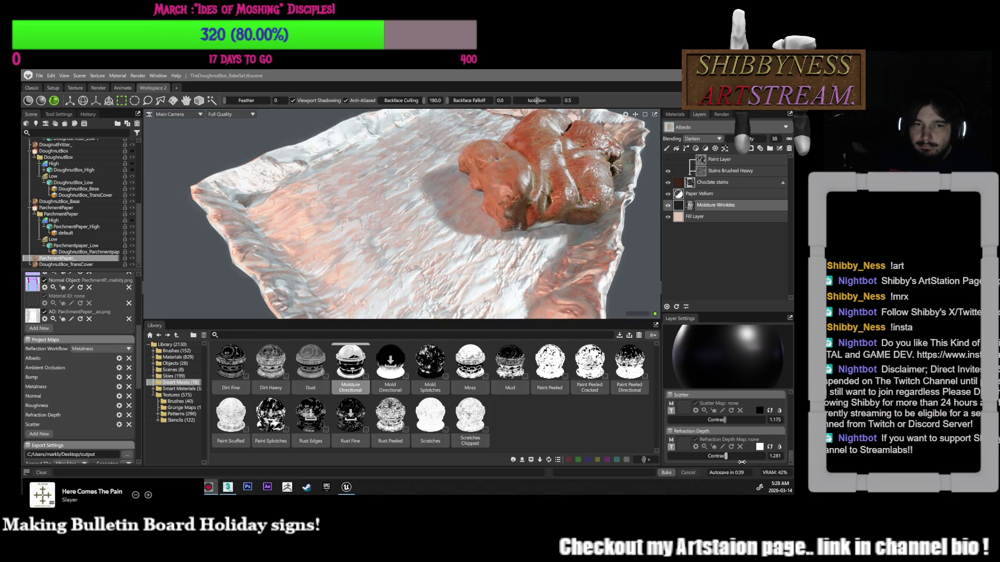
key(ctrl+z)
mouse_move(518, 256)
mouse_down()
mouse_move(606, 289)
mouse_move(523, 281)
mouse_up()
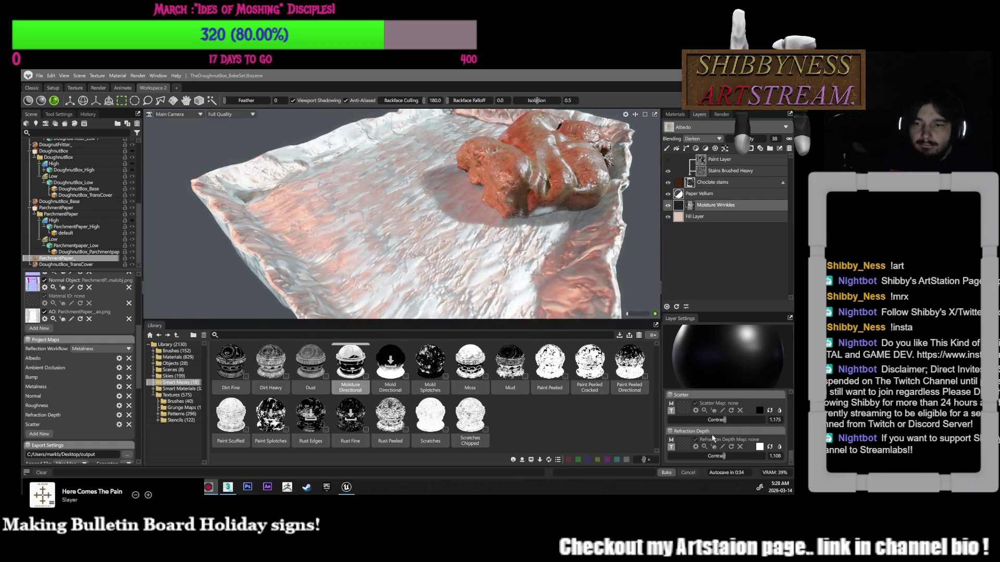
Enable Ref. Depth on Moisture Wrinkles and set its Refraction Depth Contrast to about 1.78
scroll(742, 436, up, 5)
scroll(750, 449, down, 5)
scroll(750, 448, down, 10)
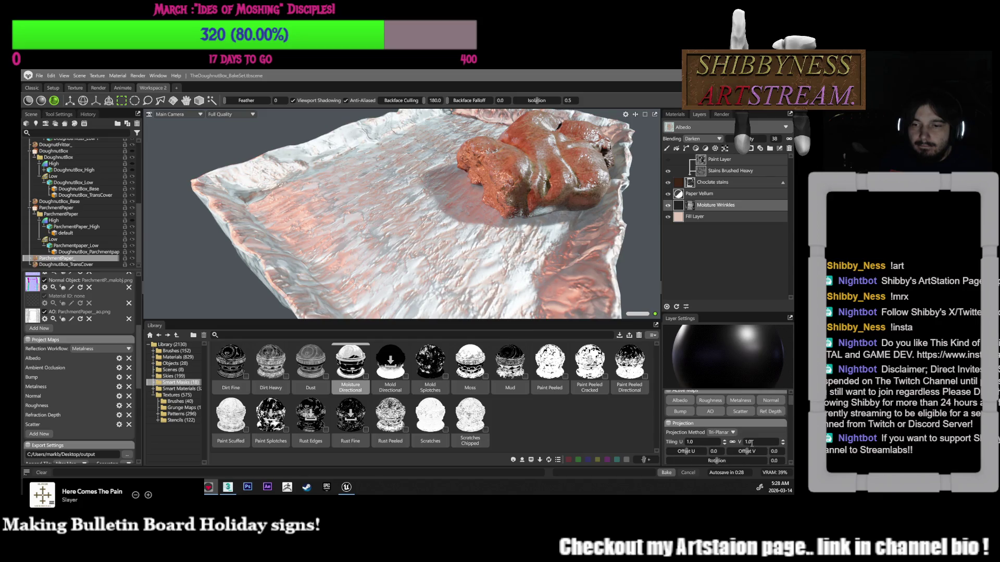
click(773, 416)
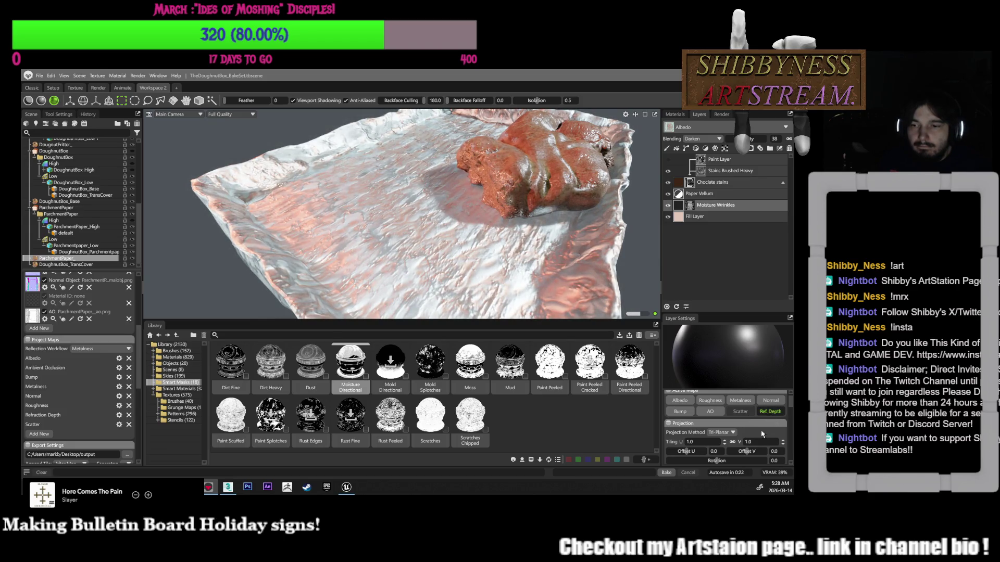
scroll(766, 427, down, 5)
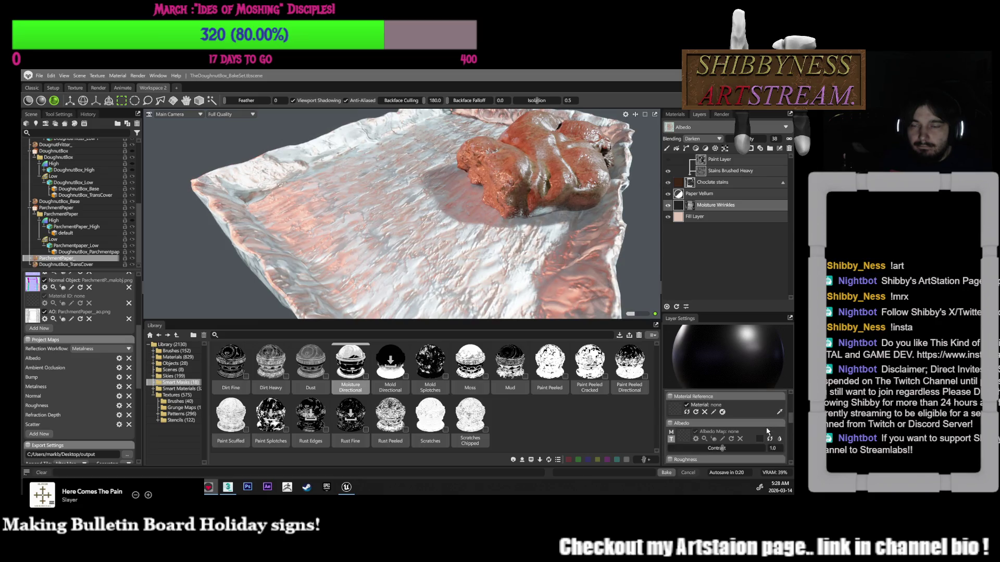
mouse_move(723, 460)
mouse_down()
mouse_move(749, 458)
mouse_move(680, 458)
mouse_up()
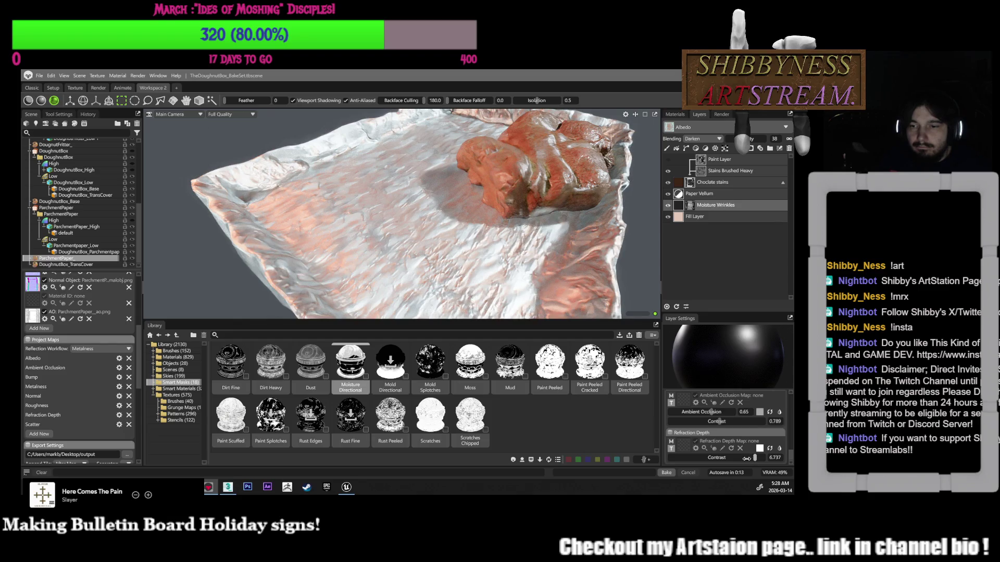
drag(750, 458, 731, 458)
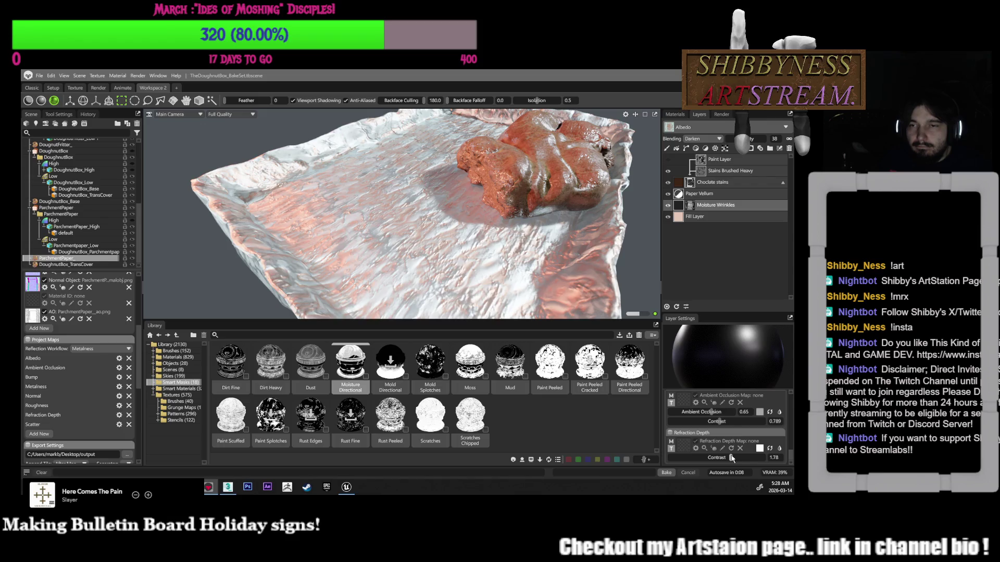
scroll(744, 440, up, 10)
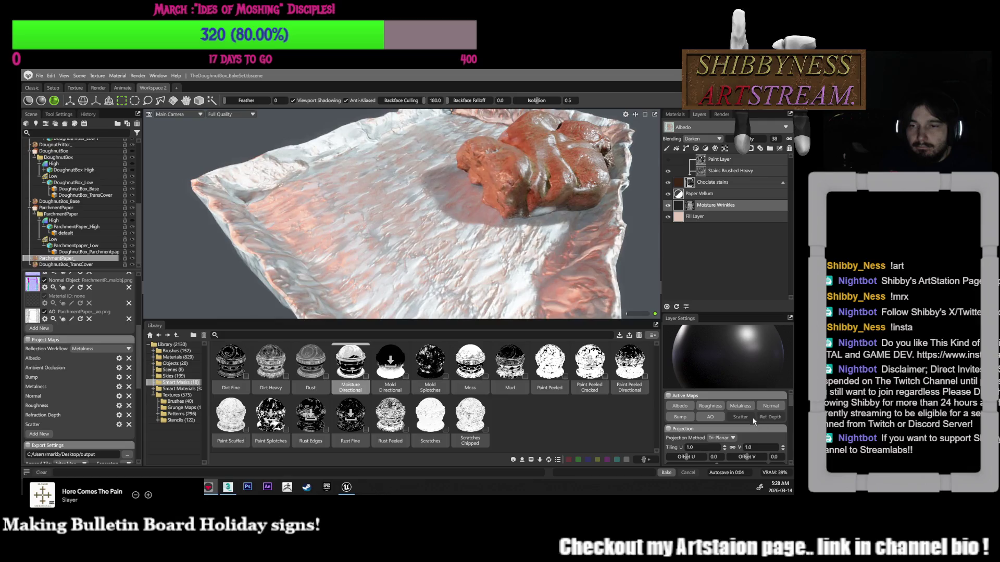
Collapse the Choclate stains group, select Paper Vellum and enable its Ref. Depth map
click(706, 194)
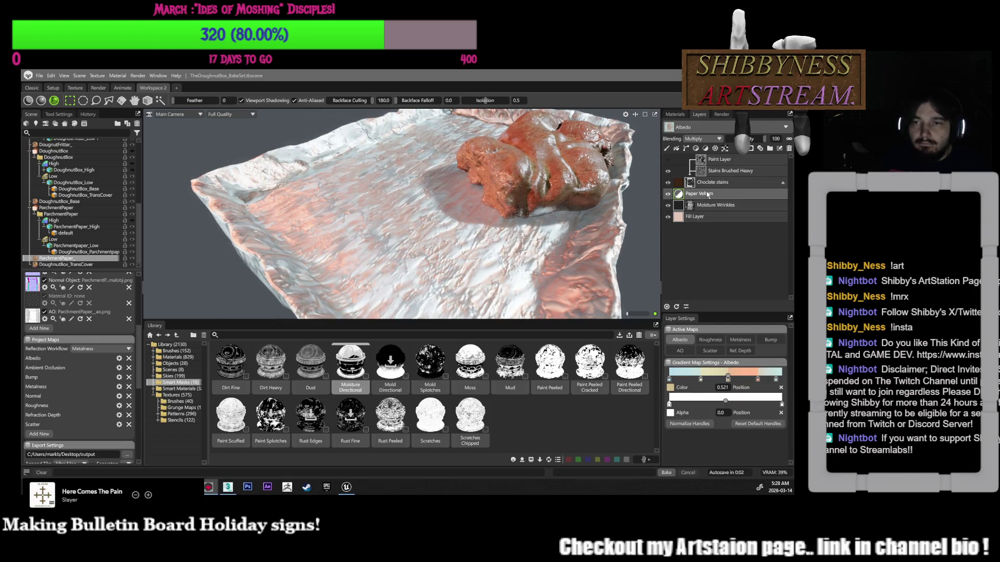
click(697, 182)
click(667, 160)
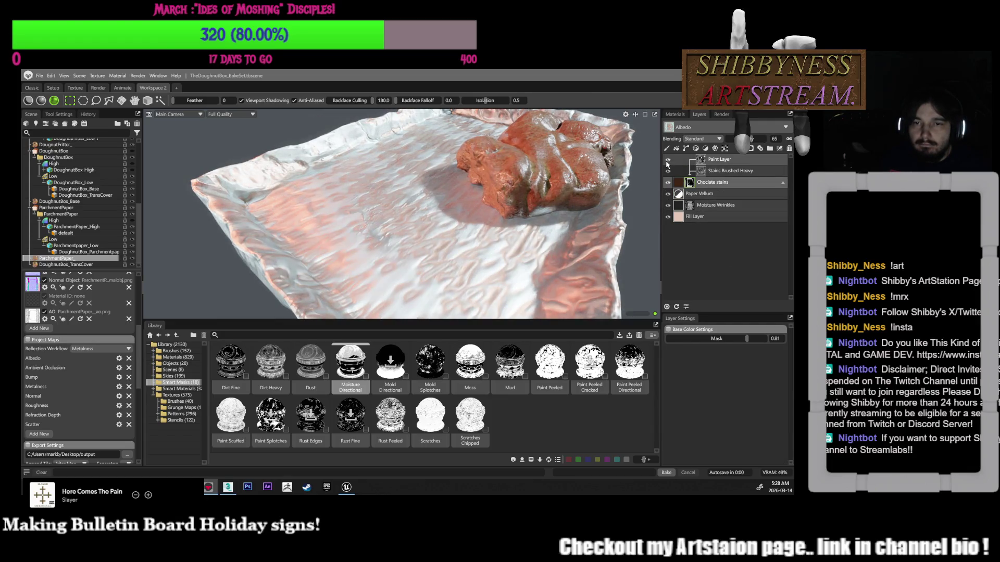
click(694, 170)
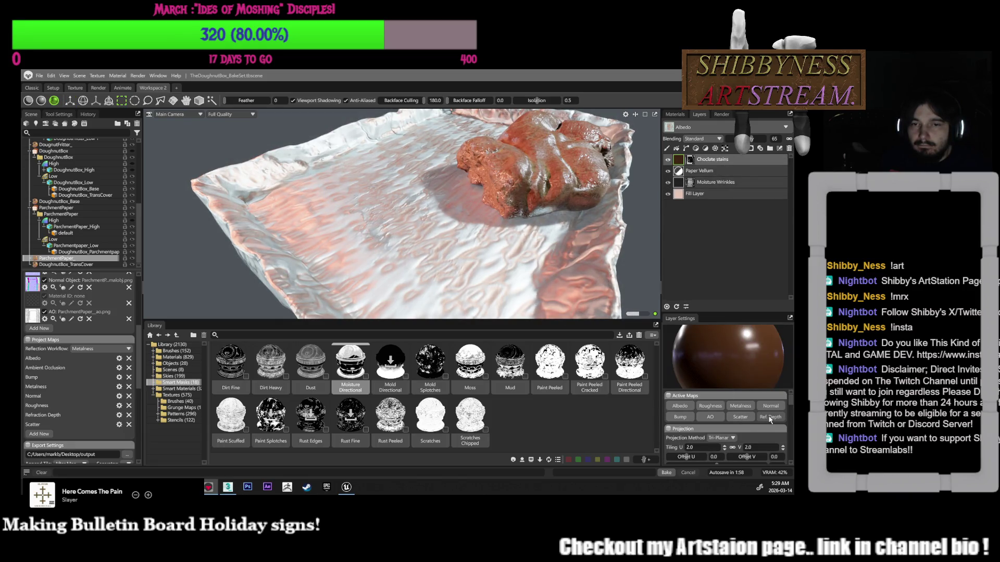
click(715, 183)
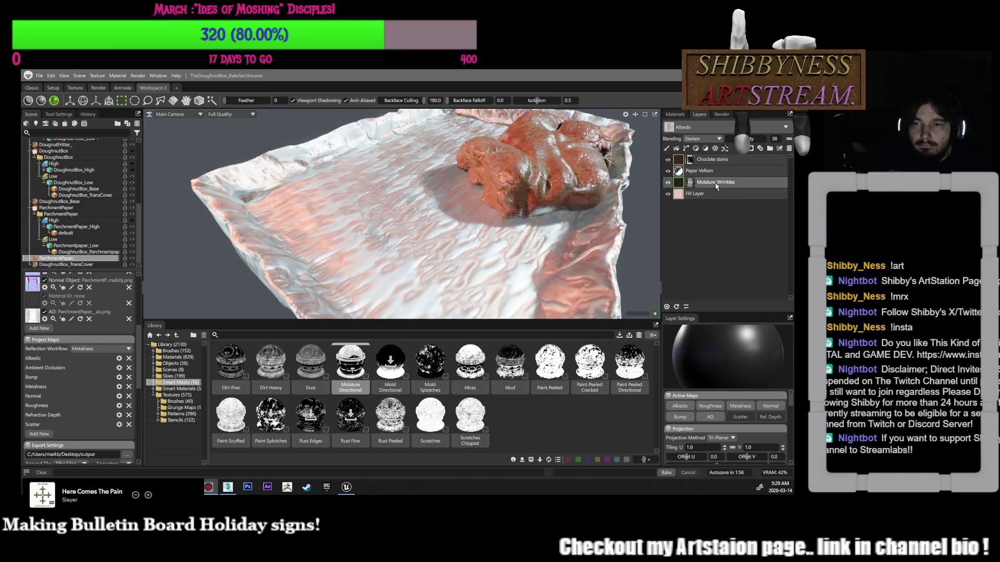
click(701, 172)
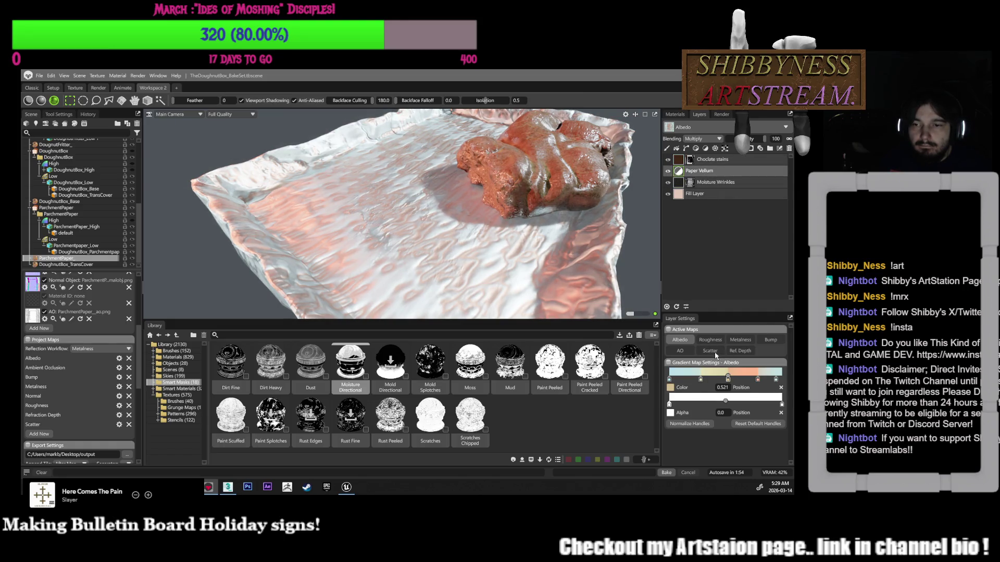
click(743, 351)
Move the Refraction Depth gradient's dark stop to about 0.154
mouse_move(550, 253)
mouse_down()
mouse_move(516, 219)
mouse_move(535, 212)
mouse_move(478, 202)
mouse_move(415, 161)
mouse_move(416, 145)
mouse_move(432, 219)
mouse_move(495, 232)
mouse_move(582, 284)
mouse_up()
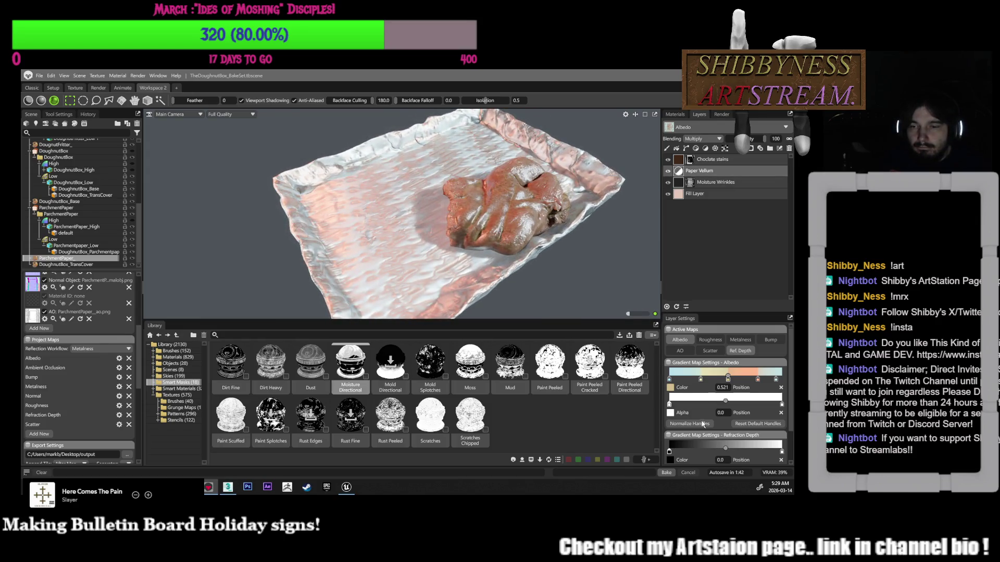
drag(728, 451, 685, 448)
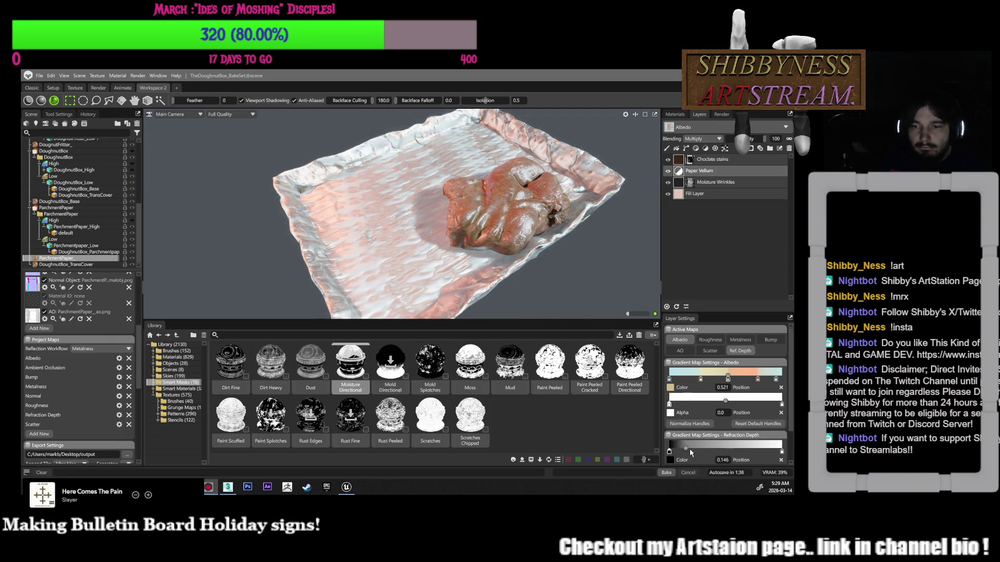
scroll(698, 447, down, 2)
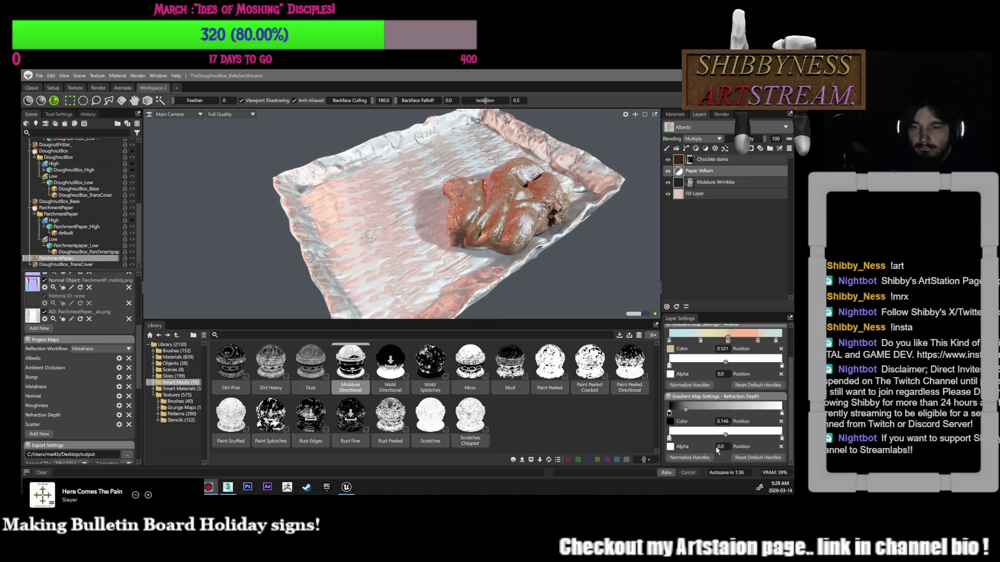
drag(685, 410, 686, 411)
mouse_move(578, 245)
alt+mouse_down()
mouse_move(604, 261)
mouse_move(584, 213)
mouse_move(581, 251)
alt+mouse_up()
mouse_move(150, 487)
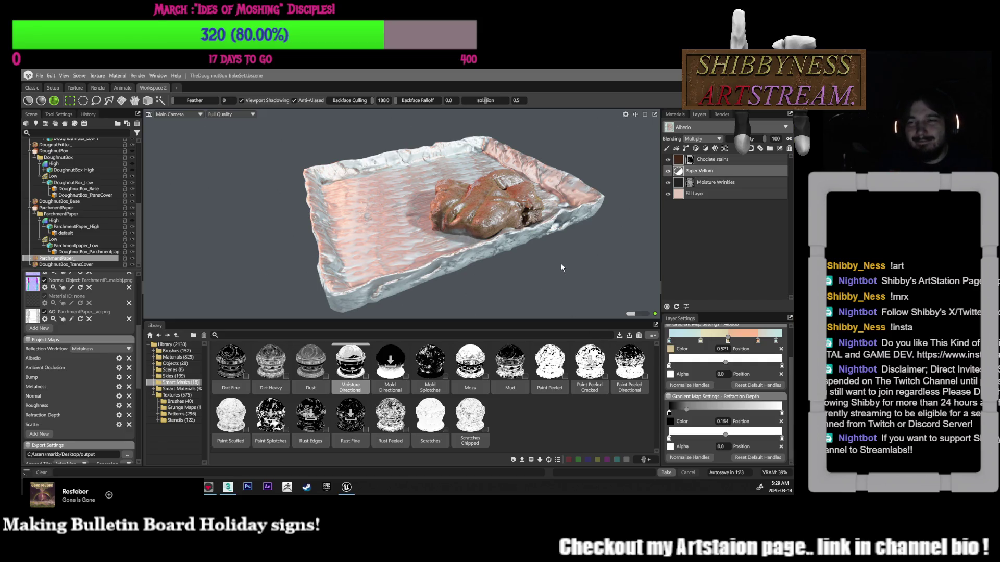
scroll(562, 261, up, 3)
Toggle the Choclate stains visibility off and on to compare the parchment with and without it
mouse_move(565, 259)
mouse_down()
mouse_move(549, 269)
mouse_move(478, 230)
mouse_move(487, 271)
mouse_move(573, 224)
mouse_up()
click(668, 182)
click(668, 181)
click(668, 160)
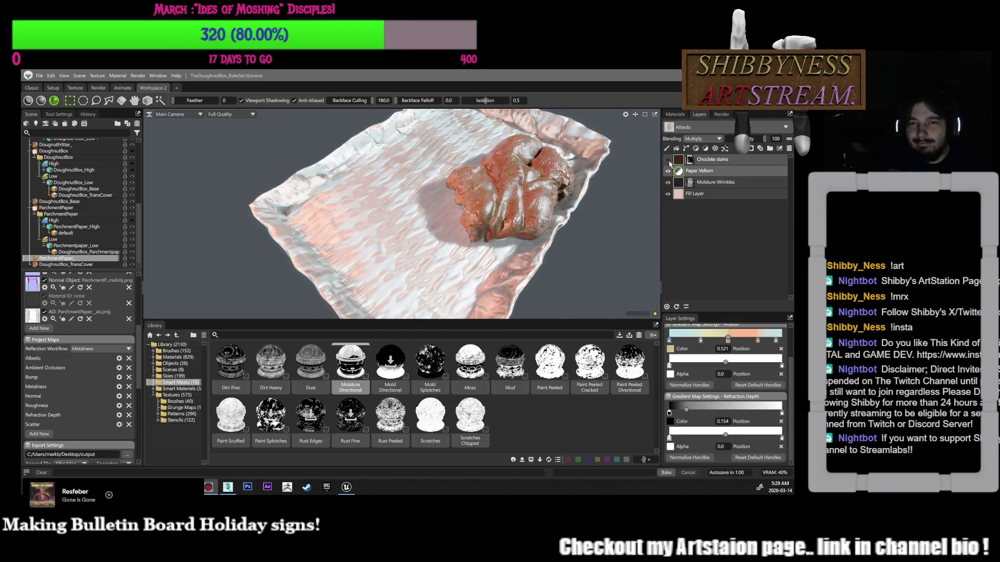
drag(640, 191, 640, 173)
click(668, 160)
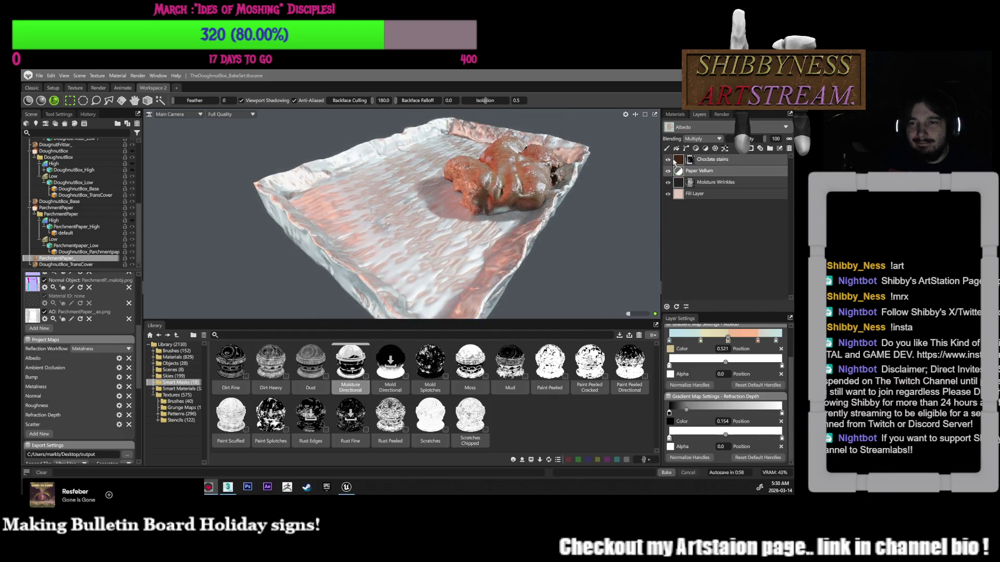
Set the Choclate stains layer opacity to 50
click(674, 162)
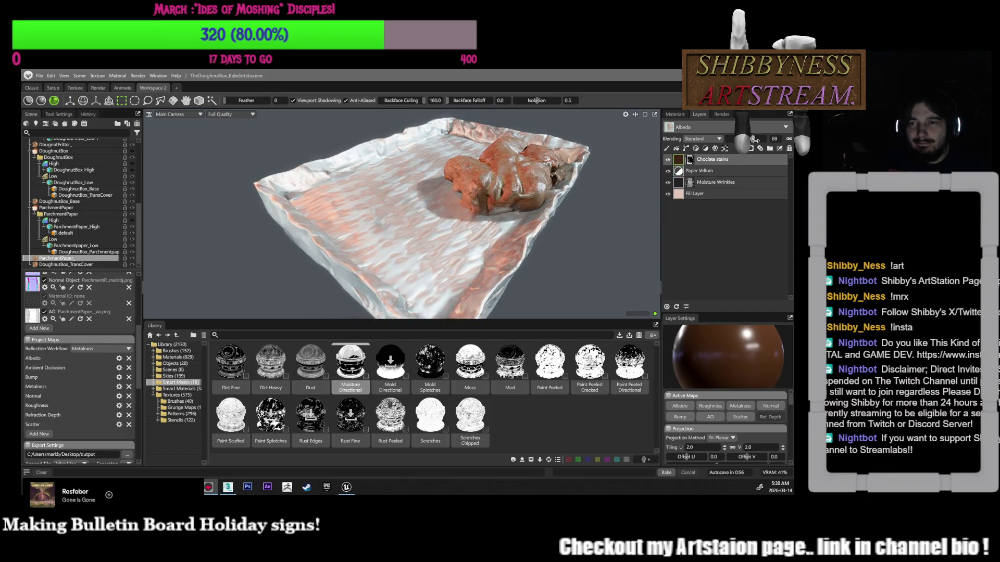
drag(749, 140, 754, 141)
mouse_move(618, 300)
alt+mouse_down()
mouse_move(595, 254)
mouse_move(596, 293)
mouse_move(594, 260)
mouse_move(593, 275)
alt+mouse_up()
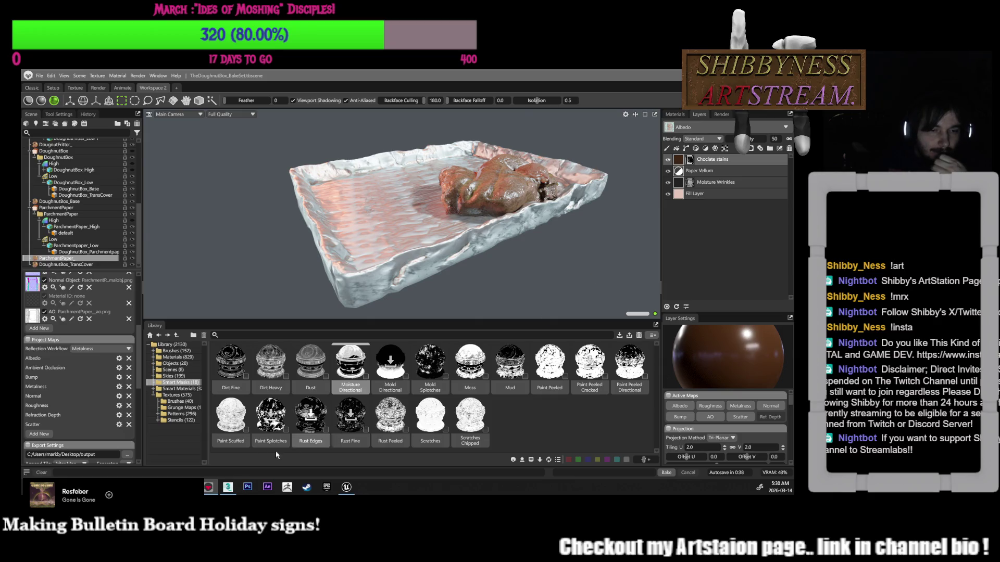
mouse_move(208, 486)
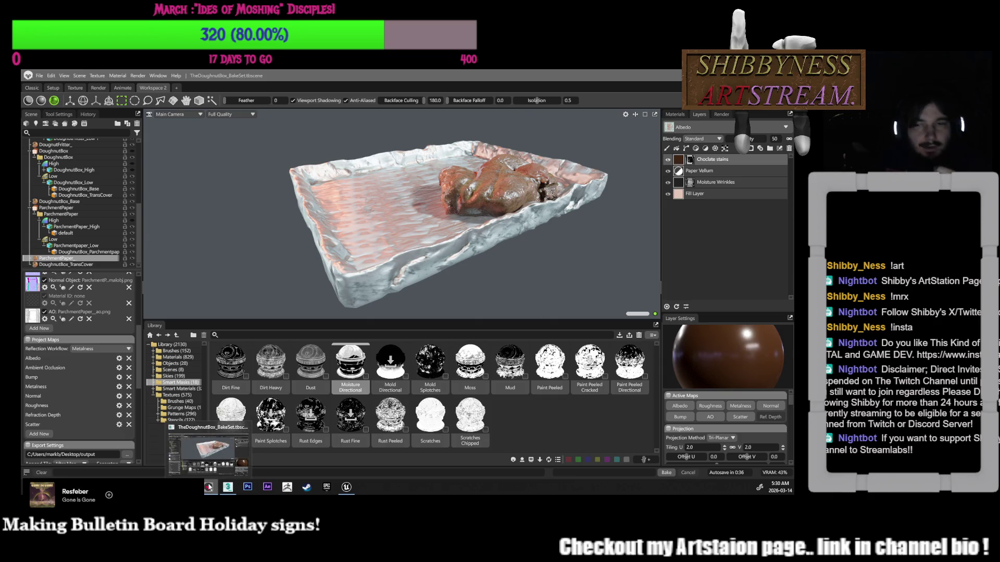